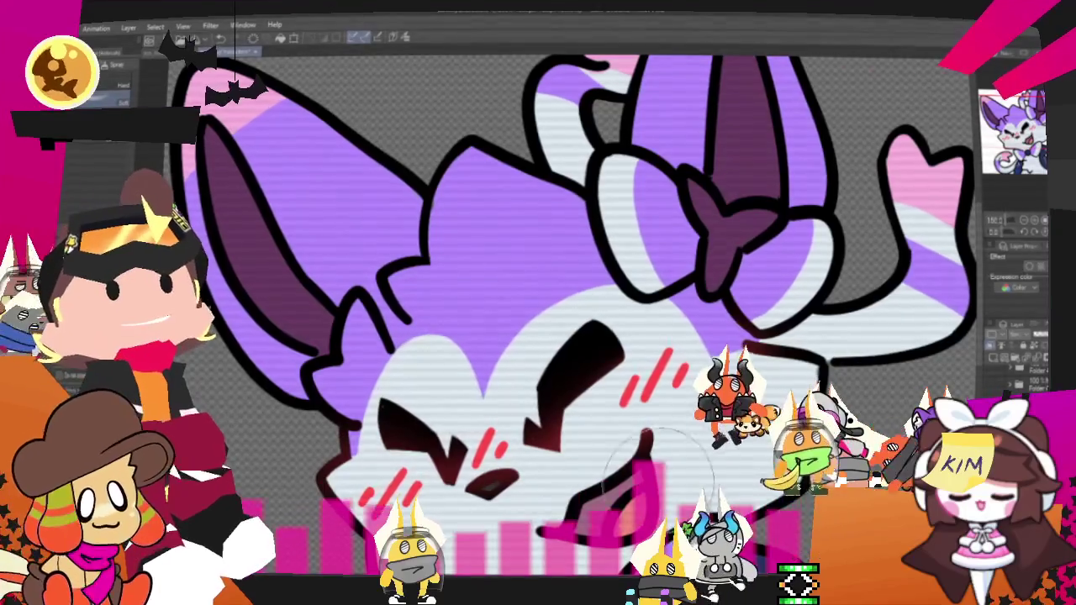
Step: Pan to the bow and draw a black stroke extending its outline toward the cape
{"action": "left_click_drag", "start_coordinate": [1004, 214], "coordinate": [1003, 179]}
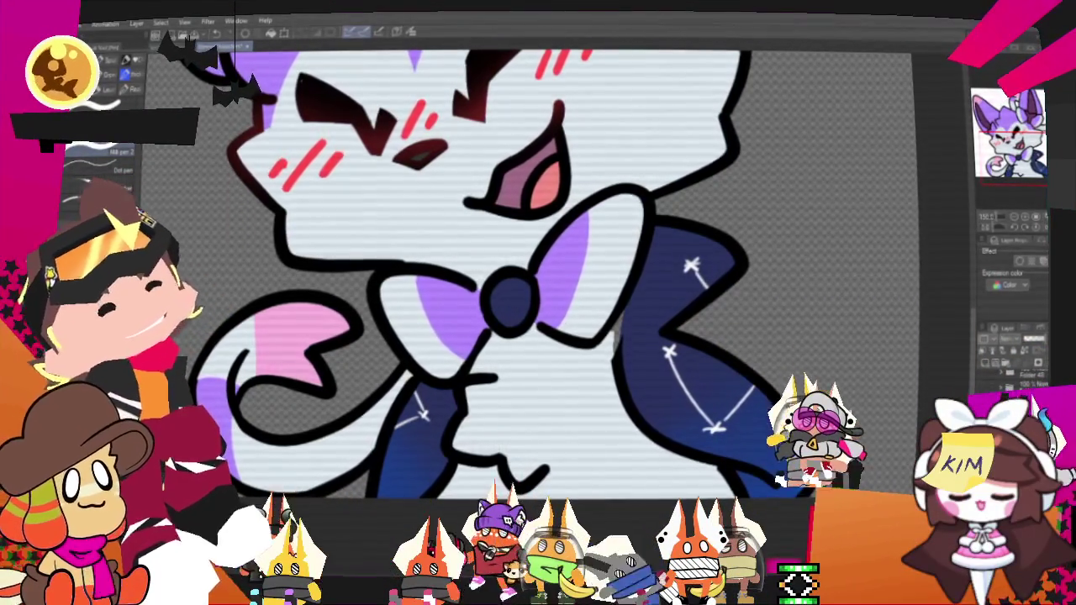
{"action": "scroll", "coordinate": [505, 294], "scroll_direction": "up", "scroll_amount": 3}
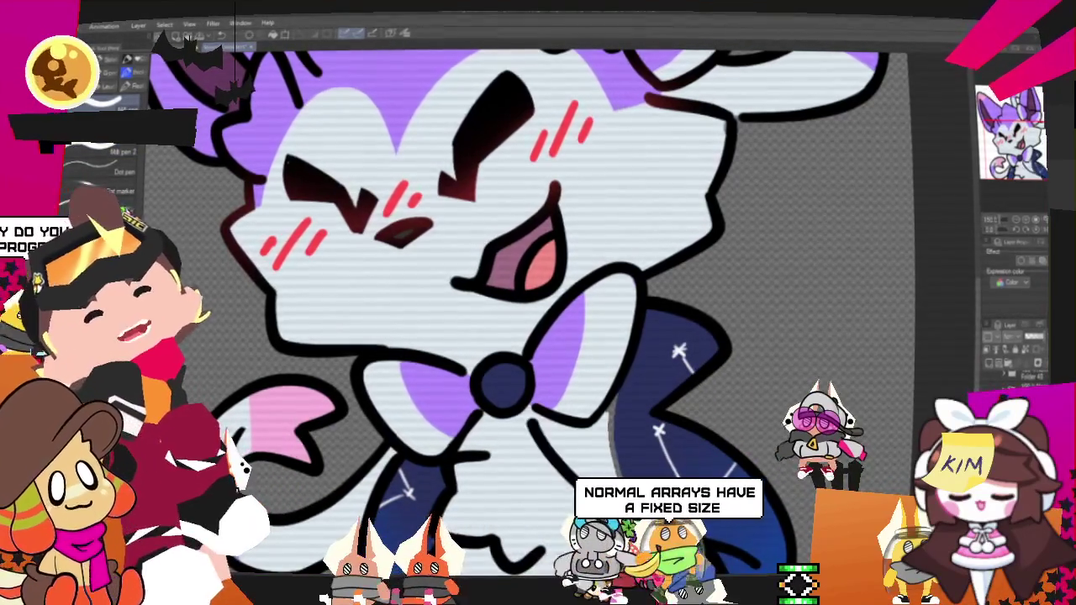
{"action": "left_click_drag", "start_coordinate": [547, 419], "coordinate": [612, 502]}
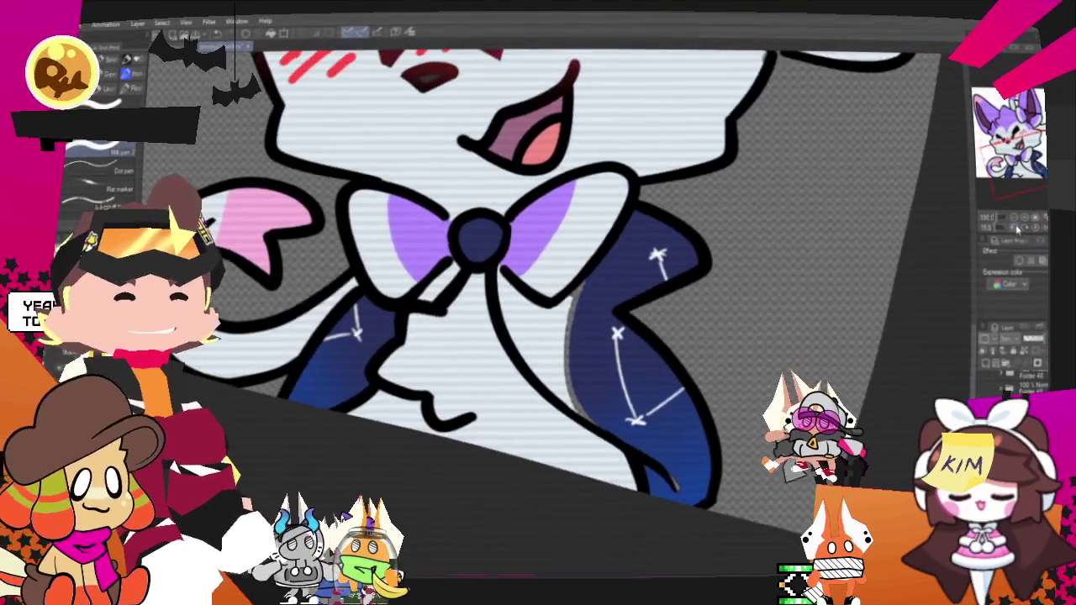
Step: Paint two dark blue strokes under the bow to fill out the cape, then zoom out
{"action": "scroll", "coordinate": [538, 319], "scroll_direction": "up", "scroll_amount": 5}
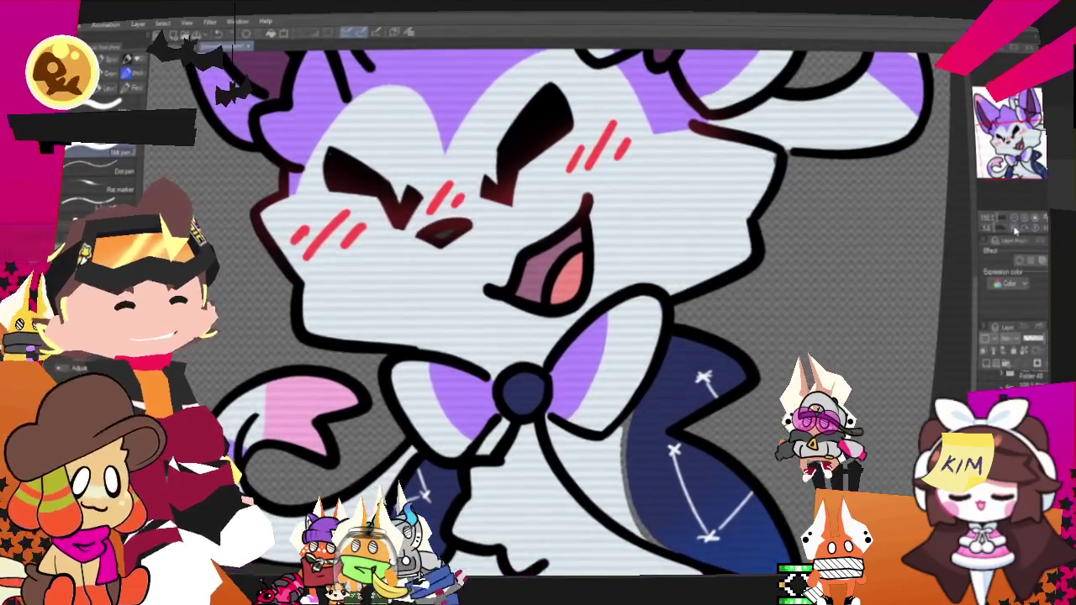
{"action": "scroll", "coordinate": [538, 319], "scroll_direction": "up", "scroll_amount": 5}
{"action": "scroll", "coordinate": [538, 320], "scroll_direction": "down", "scroll_amount": 5}
{"action": "scroll", "coordinate": [538, 319], "scroll_direction": "down", "scroll_amount": 4}
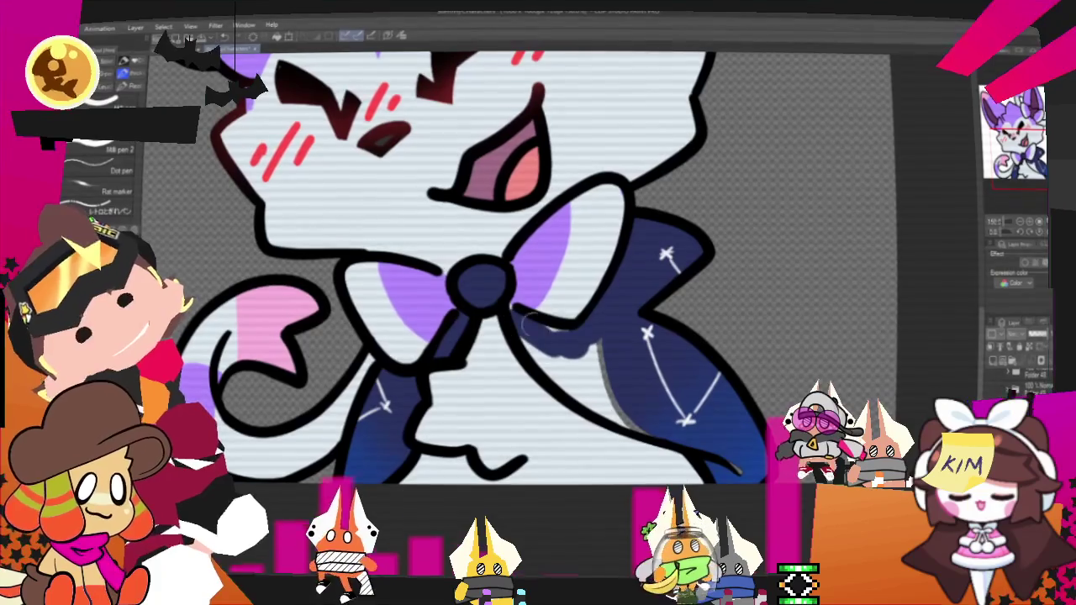
{"action": "left_click_drag", "start_coordinate": [451, 332], "coordinate": [519, 318]}
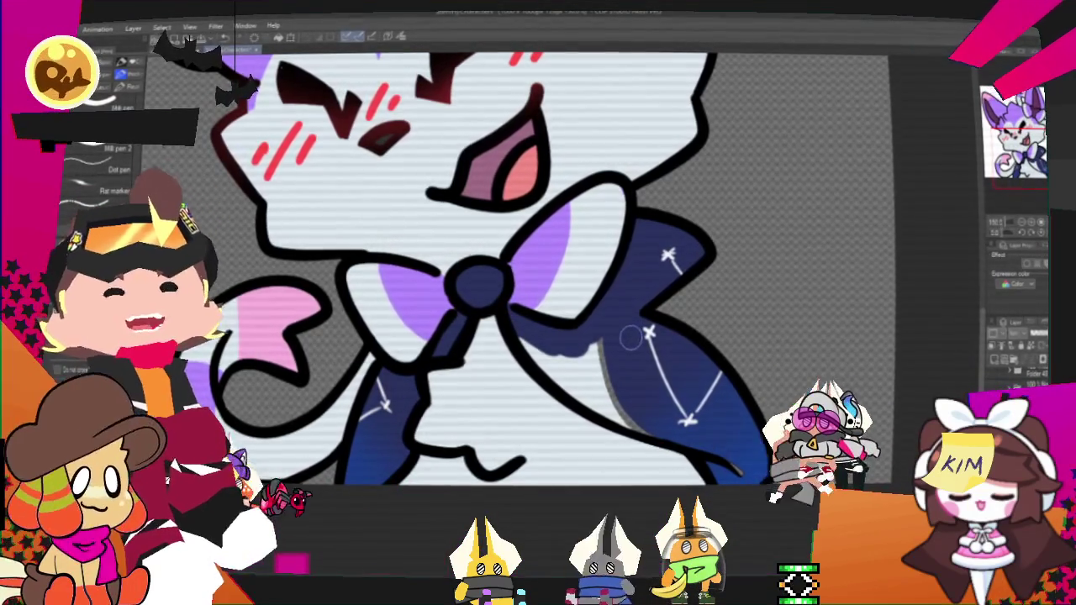
{"action": "mouse_move", "coordinate": [592, 382]}
{"action": "left_mouse_down"}
{"action": "mouse_move", "coordinate": [554, 360]}
{"action": "mouse_move", "coordinate": [612, 395]}
{"action": "left_mouse_up"}
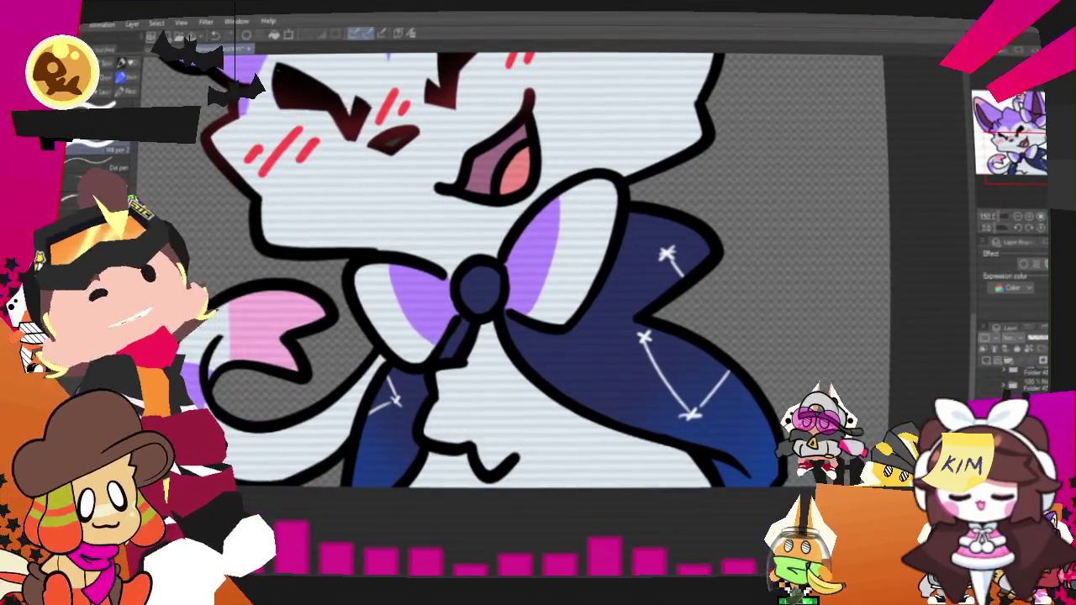
{"action": "scroll", "coordinate": [546, 196], "scroll_direction": "down", "scroll_amount": 2}
{"action": "scroll", "coordinate": [546, 195], "scroll_direction": "down", "scroll_amount": 2}
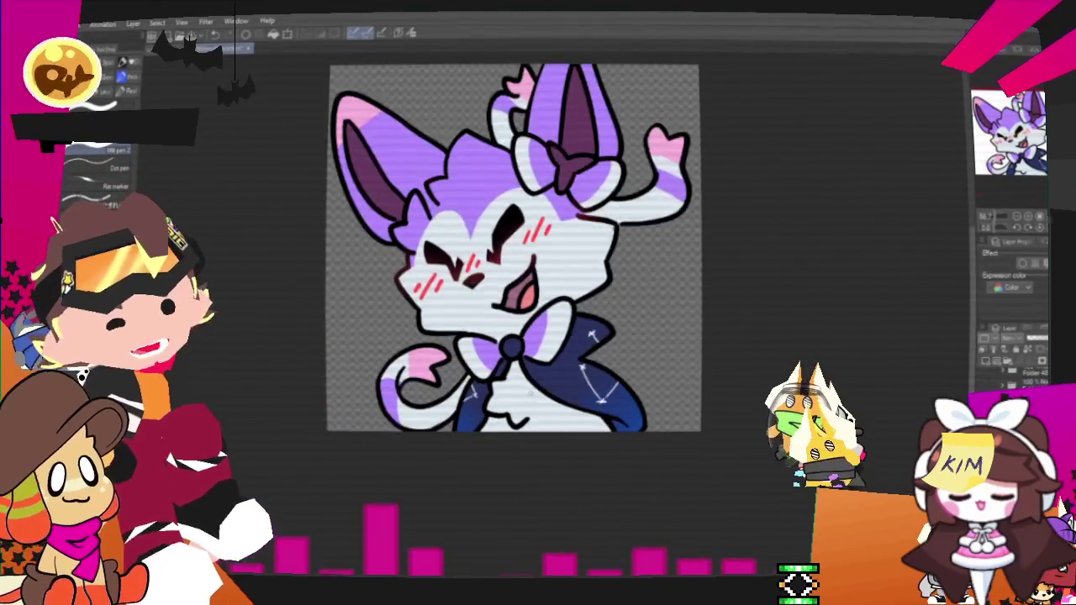
Step: Zoom out to view the whole emote canvas and bring up the File menu
{"action": "scroll", "coordinate": [547, 196], "scroll_direction": "down", "scroll_amount": 2}
{"action": "scroll", "coordinate": [420, 269], "scroll_direction": "up", "scroll_amount": 3}
{"action": "scroll", "coordinate": [420, 269], "scroll_direction": "down", "scroll_amount": 2}
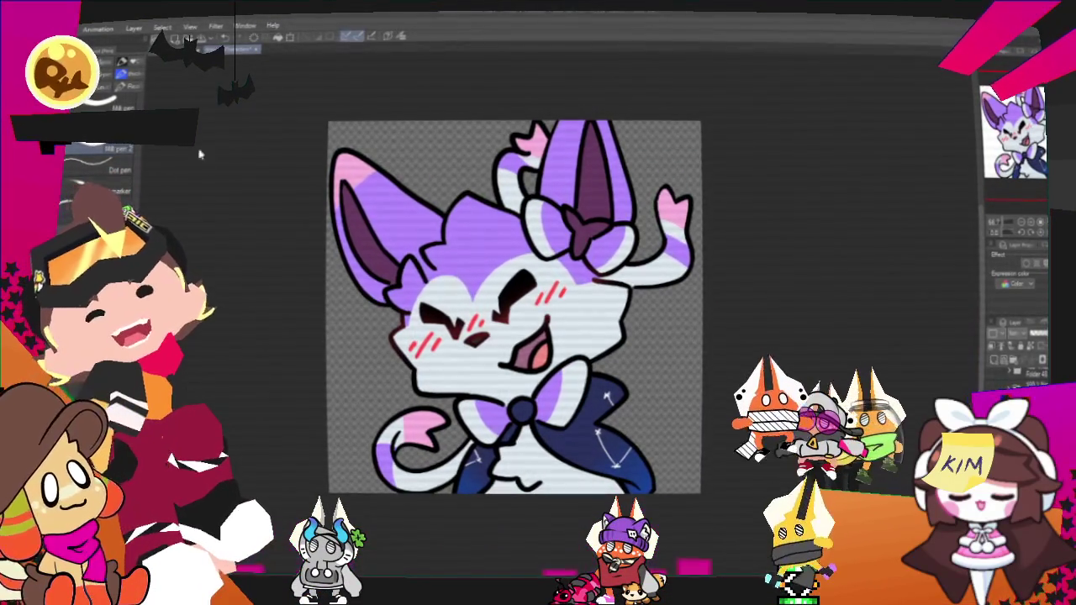
{"action": "key", "text": "alt+f"}
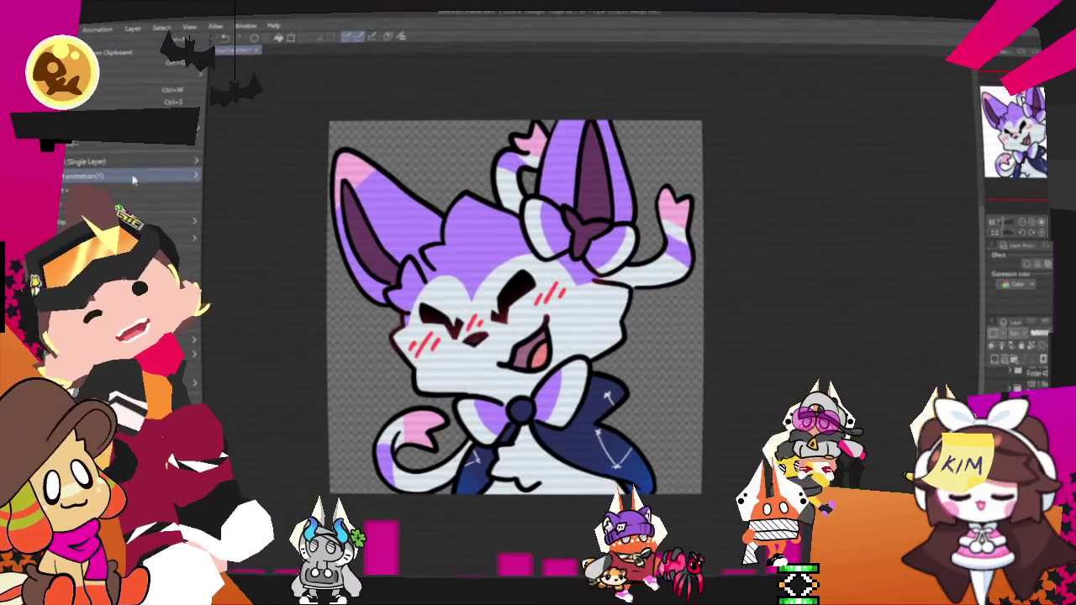
Step: Start exporting the emote as an image, then leave the save dialog with Escape
{"action": "left_click", "coordinate": [252, 202]}
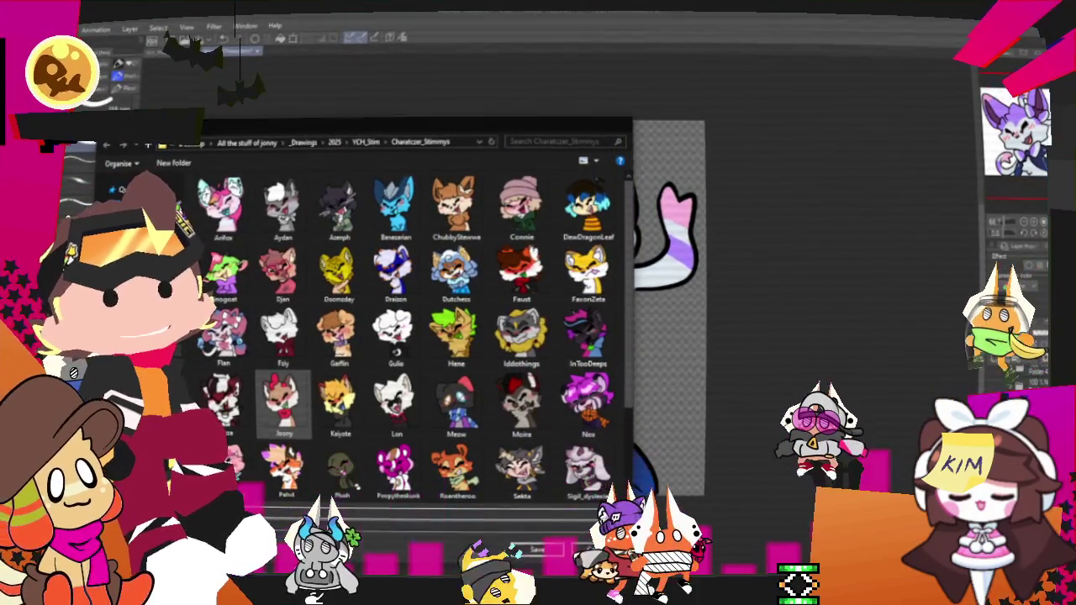
{"action": "key", "text": "Escape"}
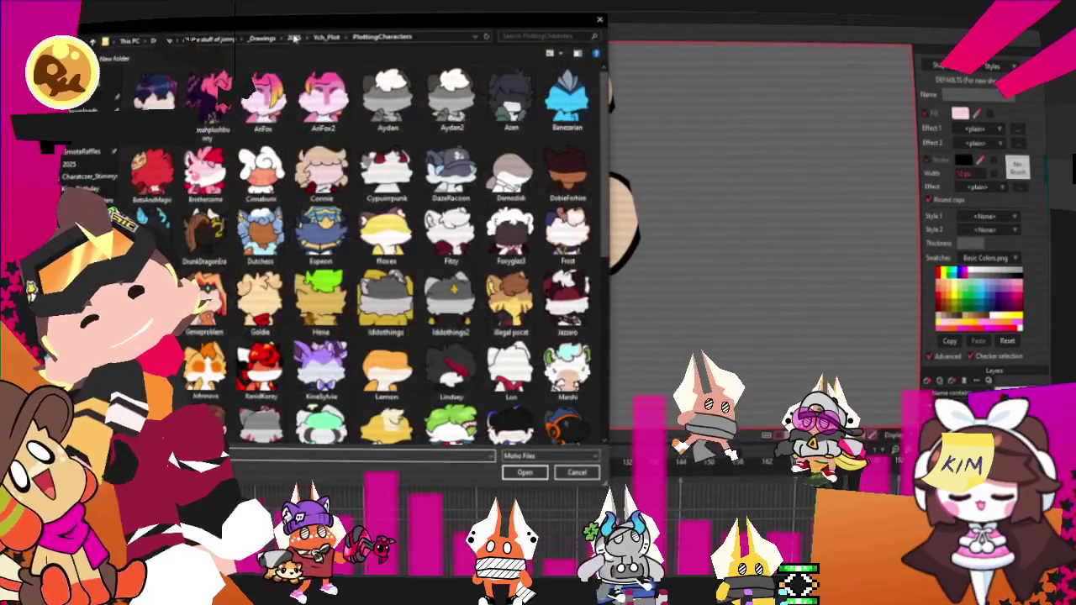
Step: Browse 2025 > YCH_Stim > Charatczer_Stimmys and open Stimmy_YCH
{"action": "left_click", "coordinate": [294, 37]}
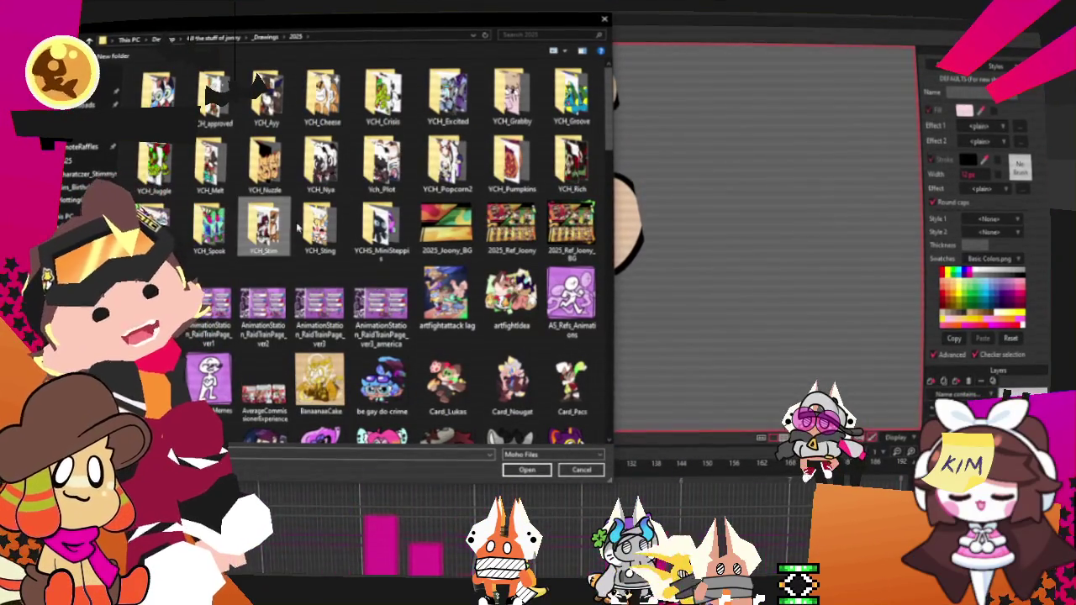
{"action": "double_click", "coordinate": [263, 227]}
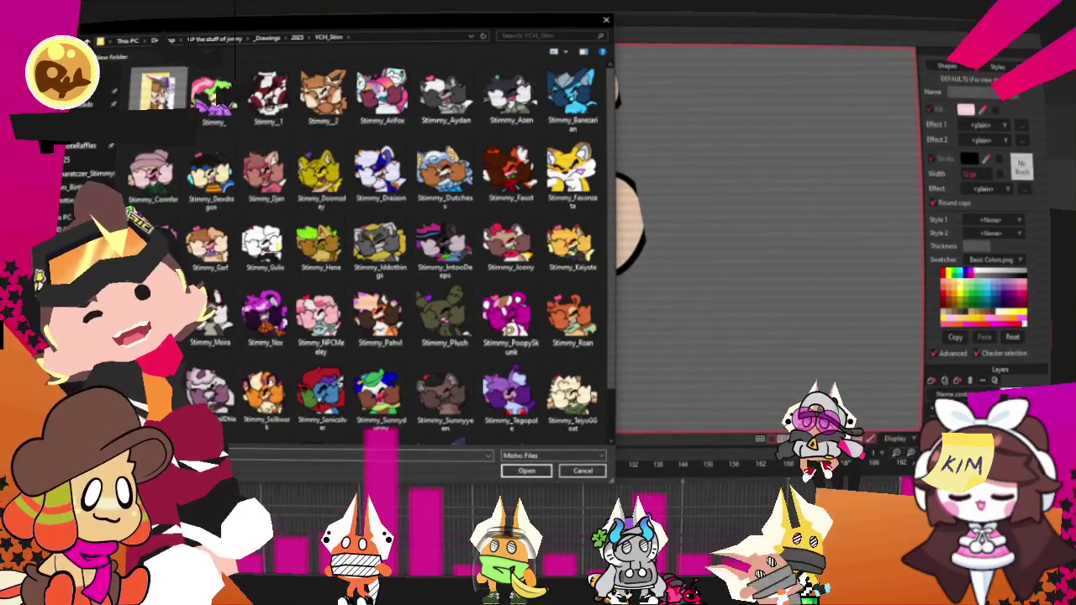
{"action": "double_click", "coordinate": [157, 92]}
{"action": "scroll", "coordinate": [465, 286], "scroll_direction": "down", "scroll_amount": 3}
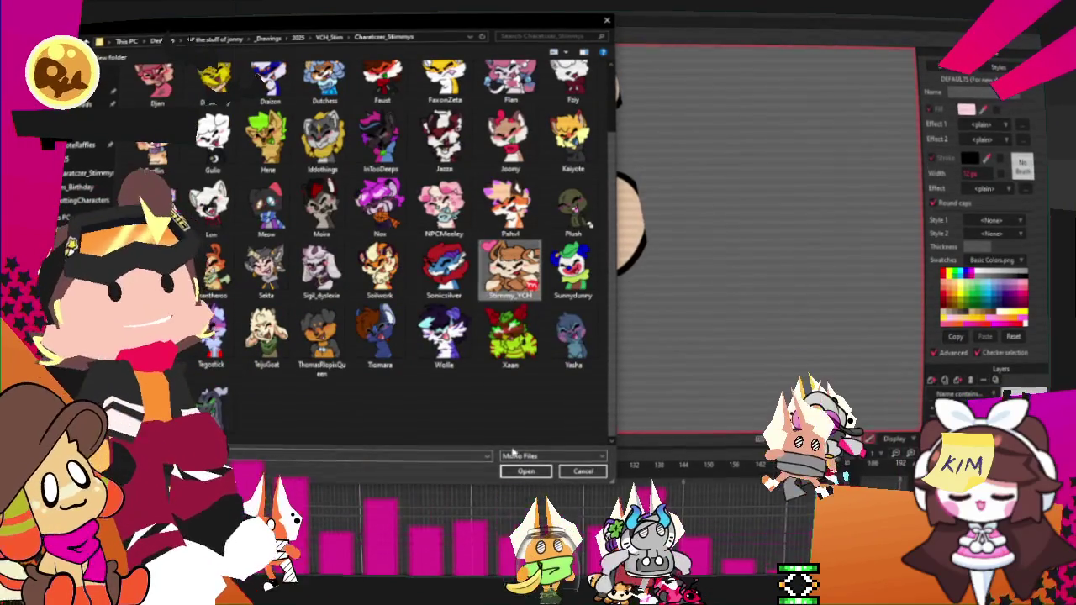
{"action": "left_click", "coordinate": [523, 472]}
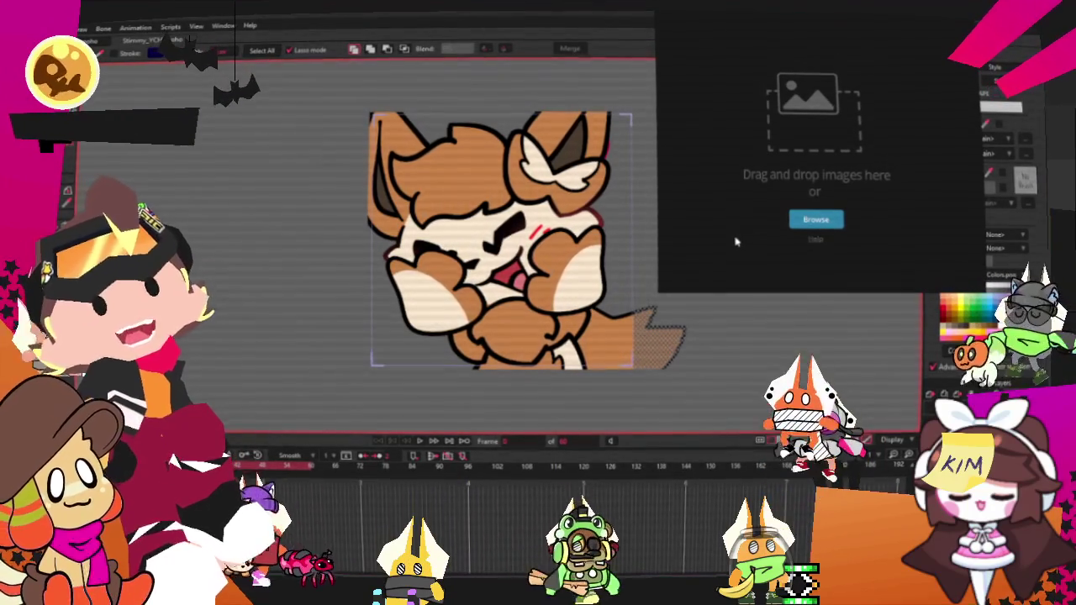
Step: Drop the purple character reference into the viewer and open the fox image layer's settings
{"action": "left_click_drag", "start_coordinate": [736, 242], "coordinate": [819, 142]}
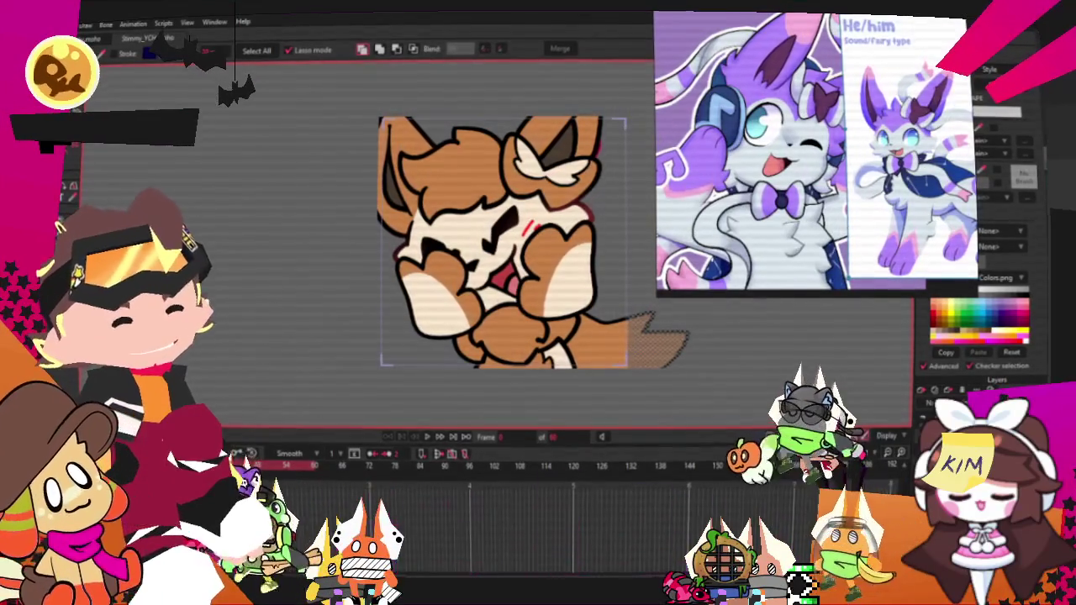
{"action": "double_click", "coordinate": [976, 406]}
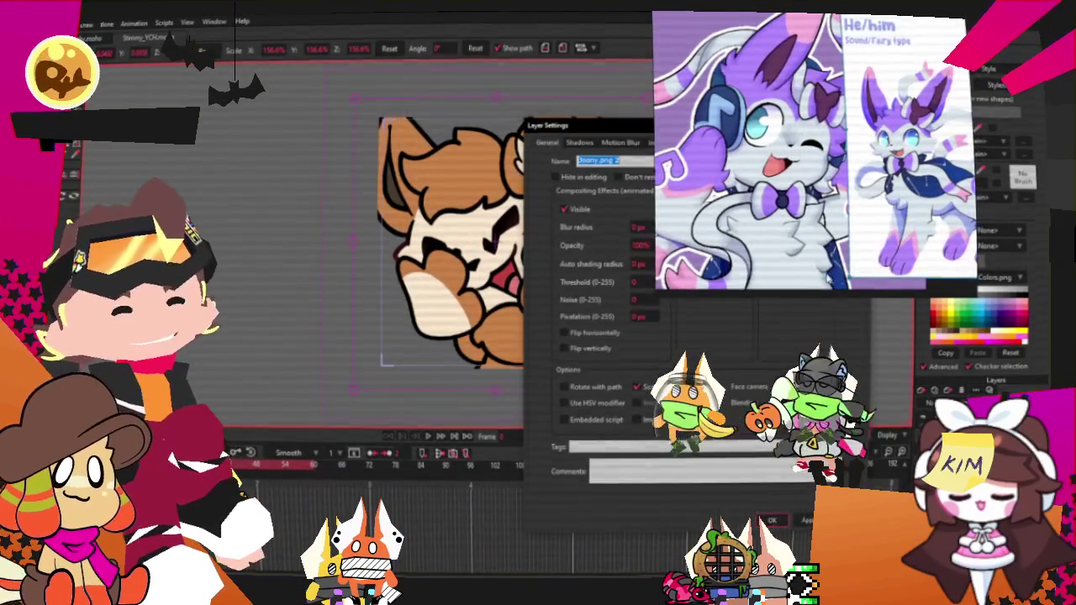
Step: Swap the image layer's source to the purple character image and confirm with OK
{"action": "left_click", "coordinate": [657, 143]}
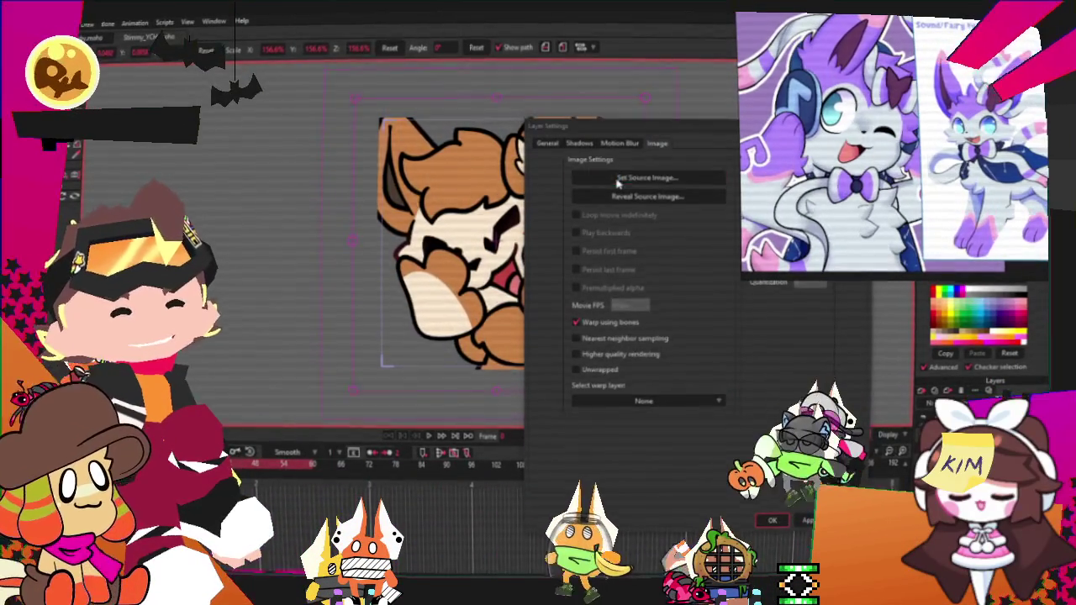
{"action": "left_click", "coordinate": [646, 178]}
{"action": "left_click_drag", "start_coordinate": [672, 118], "coordinate": [352, 107]}
{"action": "scroll", "coordinate": [328, 378], "scroll_direction": "down", "scroll_amount": 2}
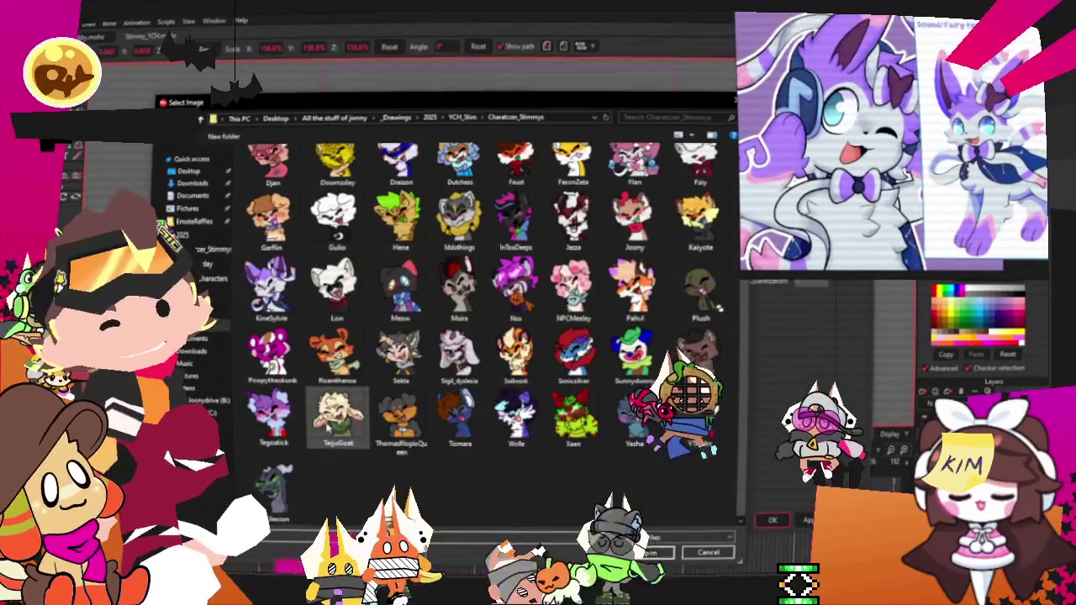
{"action": "scroll", "coordinate": [328, 428], "scroll_direction": "up", "scroll_amount": 2}
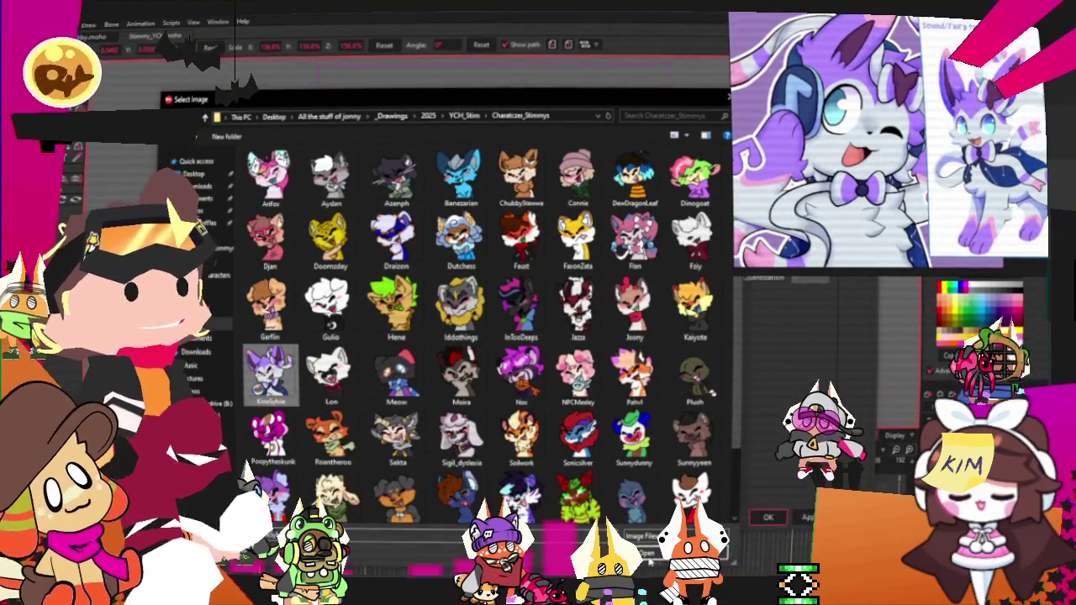
{"action": "double_click", "coordinate": [618, 402]}
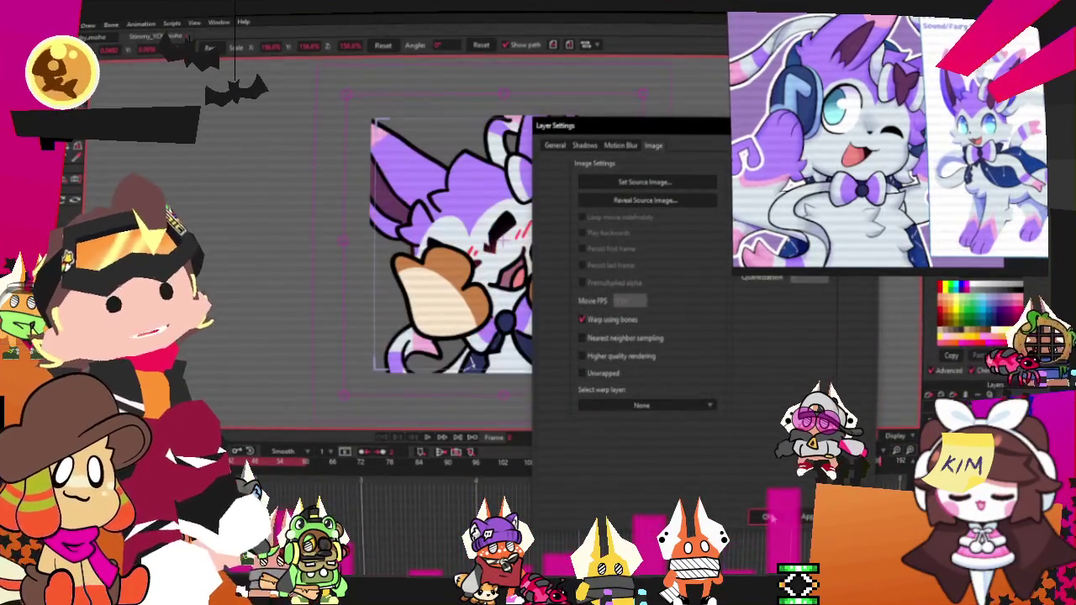
{"action": "left_click", "coordinate": [772, 517]}
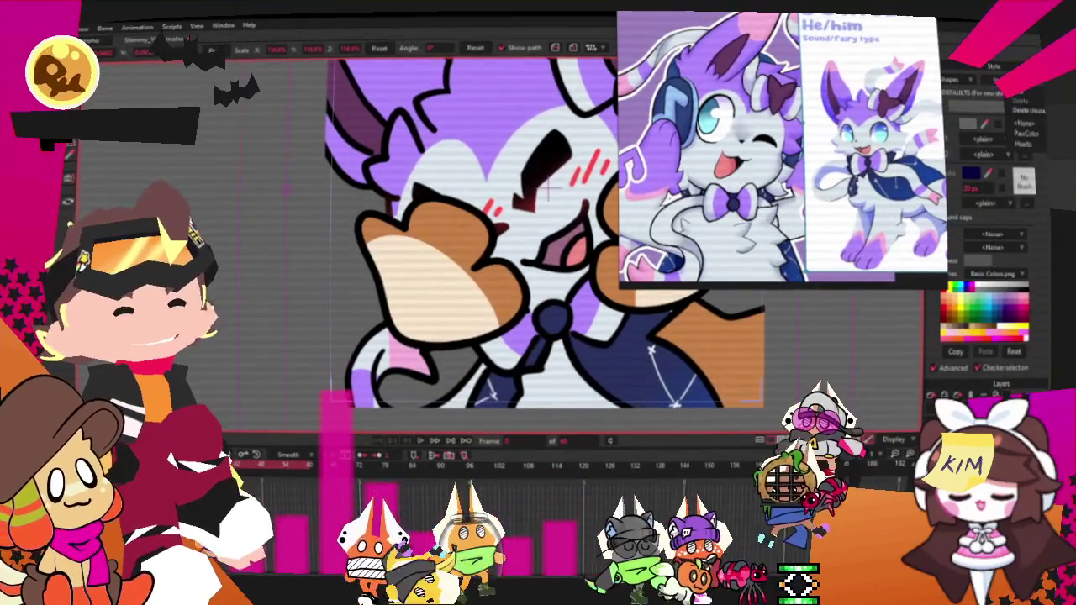
Step: Apply the purple style to the paw shapes and switch to Select Points
{"action": "left_click", "coordinate": [1036, 139]}
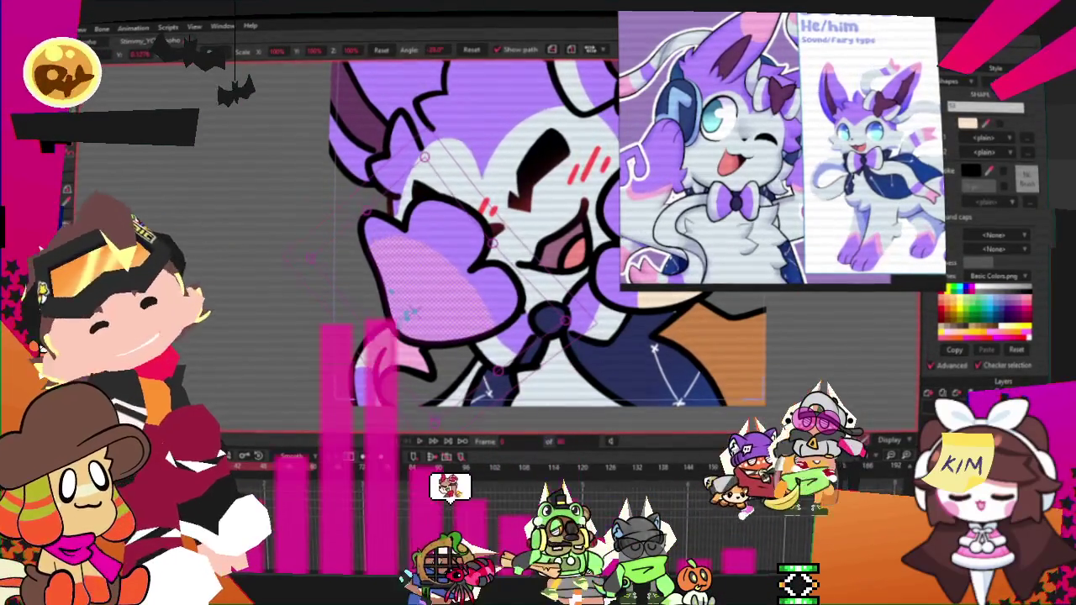
{"action": "key", "text": "g"}
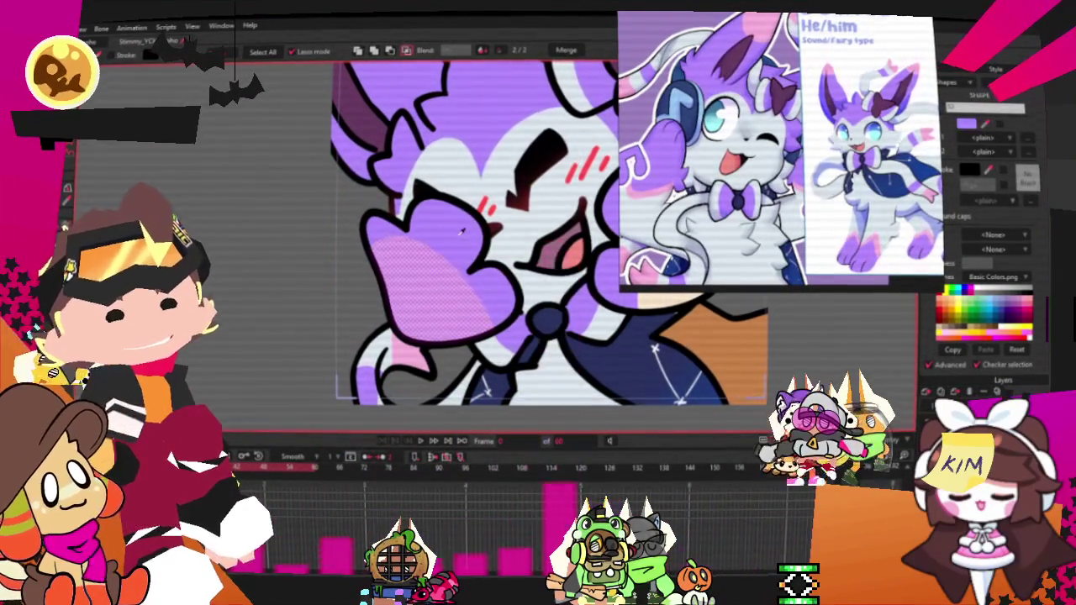
{"action": "scroll", "coordinate": [444, 266], "scroll_direction": "down", "scroll_amount": 5}
{"action": "scroll", "coordinate": [505, 256], "scroll_direction": "up", "scroll_amount": 3}
{"action": "scroll", "coordinate": [531, 253], "scroll_direction": "up", "scroll_amount": 2}
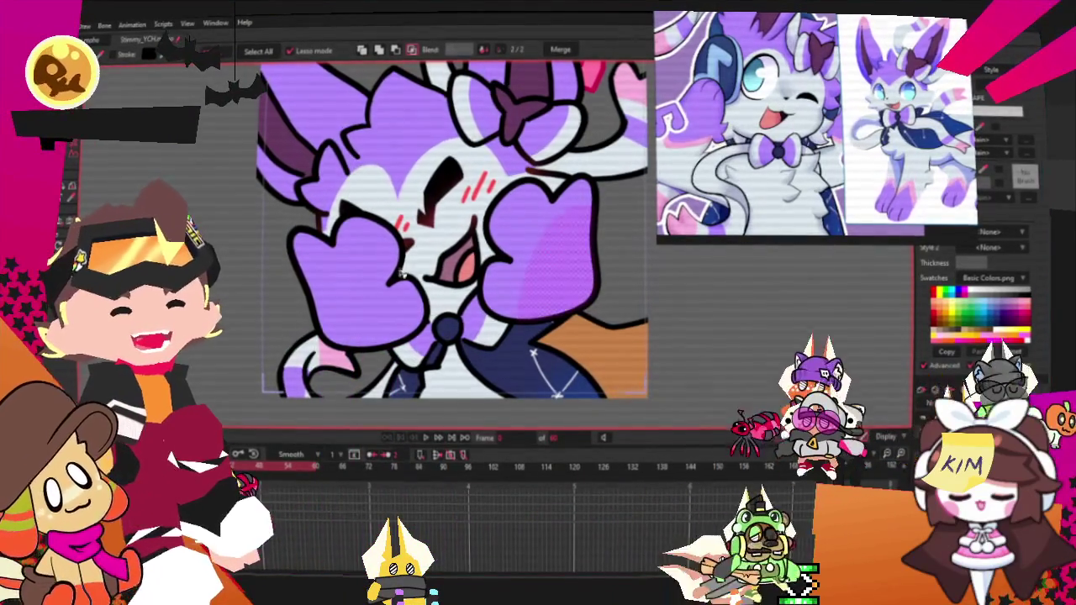
{"action": "scroll", "coordinate": [360, 288], "scroll_direction": "down", "scroll_amount": 2}
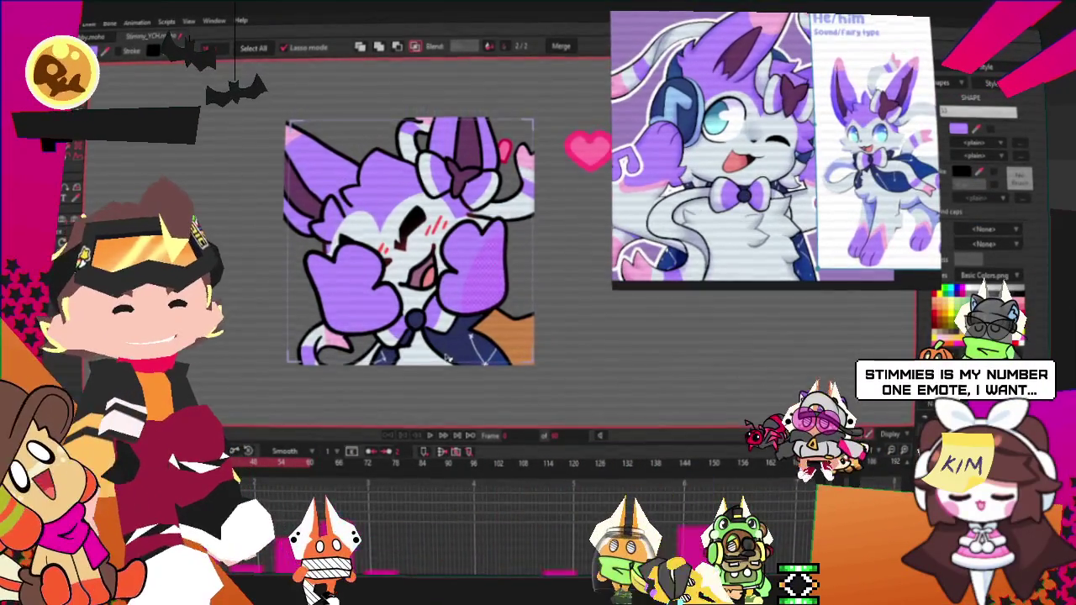
{"action": "scroll", "coordinate": [908, 126], "scroll_direction": "down", "scroll_amount": 3}
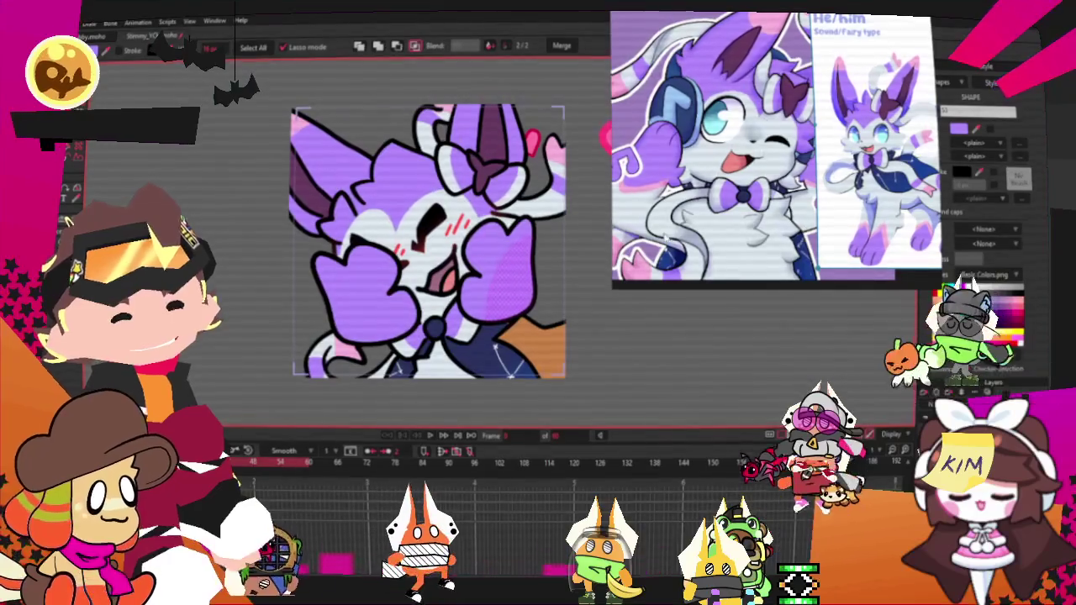
{"action": "scroll", "coordinate": [908, 126], "scroll_direction": "down", "scroll_amount": 2}
{"action": "scroll", "coordinate": [773, 134], "scroll_direction": "up", "scroll_amount": 2}
{"action": "scroll", "coordinate": [773, 134], "scroll_direction": "up", "scroll_amount": 2}
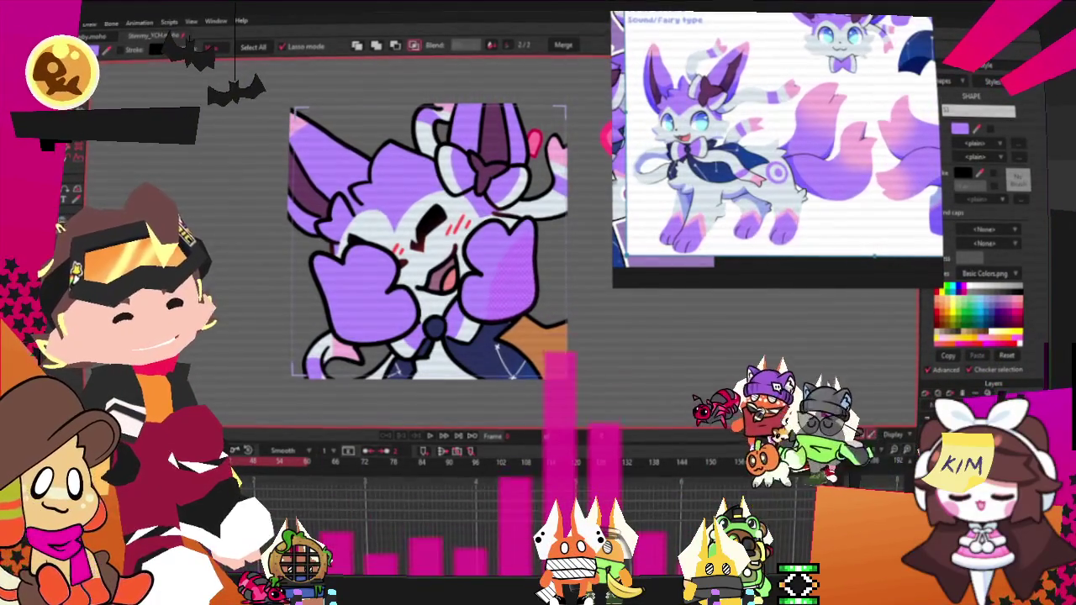
{"action": "left_click", "coordinate": [446, 404]}
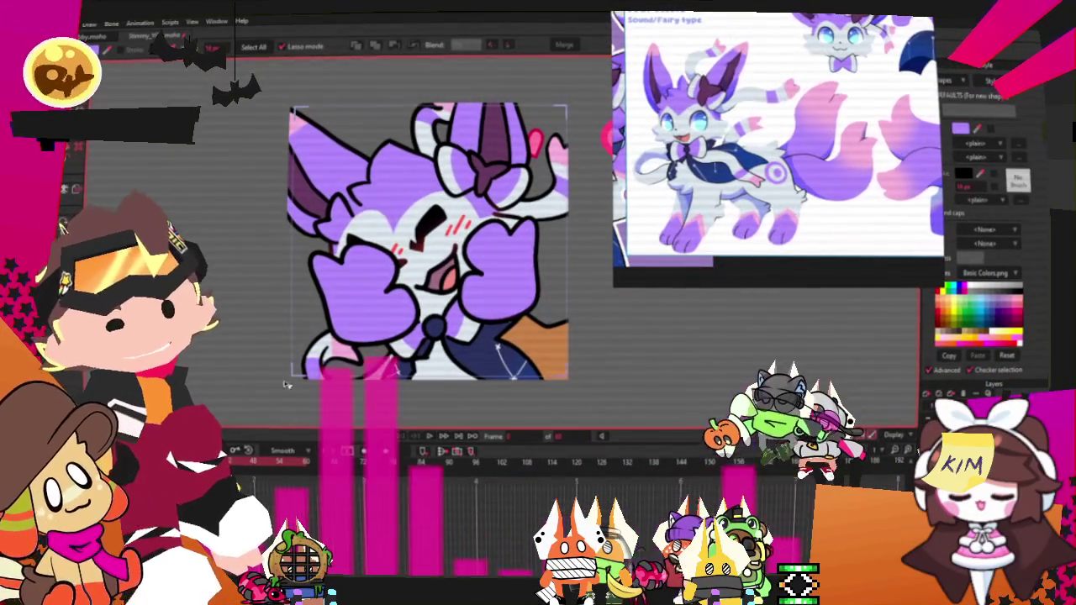
{"action": "scroll", "coordinate": [510, 323], "scroll_direction": "up", "scroll_amount": 2}
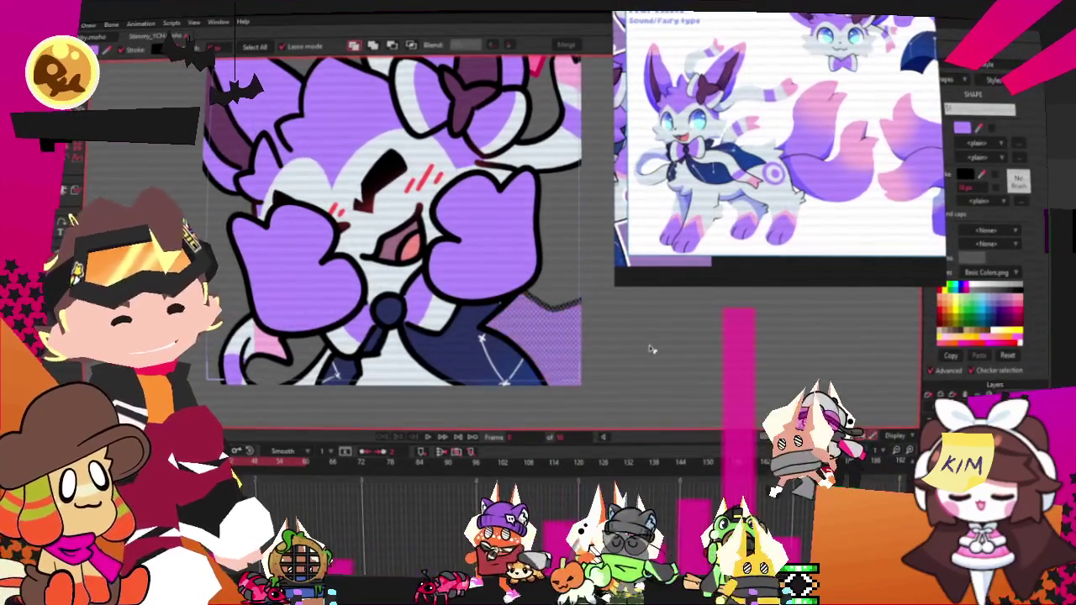
{"action": "left_click_drag", "start_coordinate": [674, 369], "coordinate": [519, 292]}
Step: Draw a rough freehand outline beside the paw near the artwork's right edge
{"action": "scroll", "coordinate": [519, 293], "scroll_direction": "up", "scroll_amount": 2}
{"action": "key", "text": "t"}
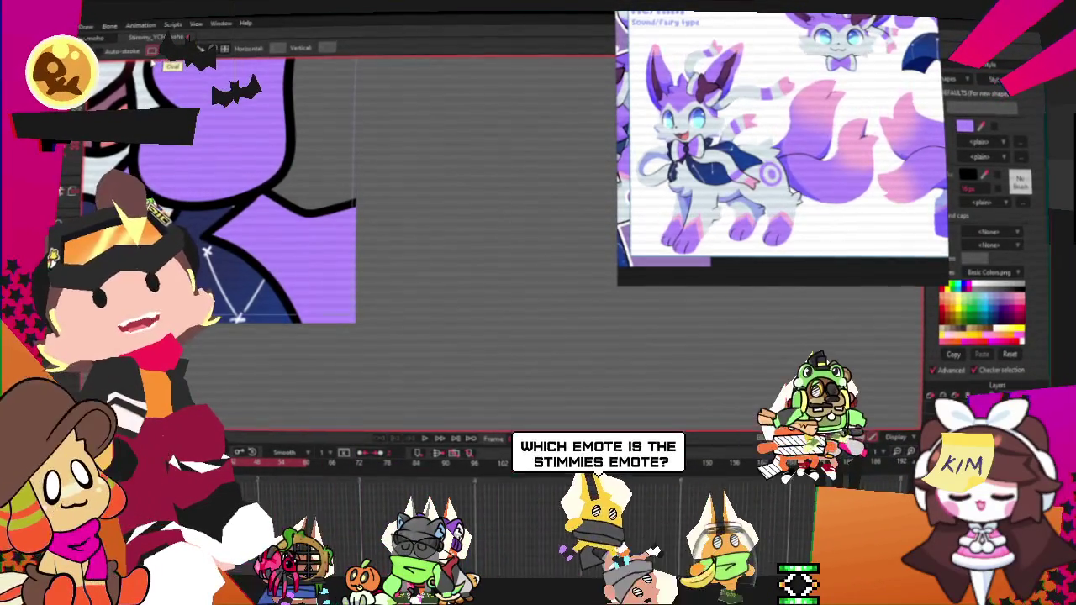
{"action": "scroll", "coordinate": [310, 171], "scroll_direction": "down", "scroll_amount": 2}
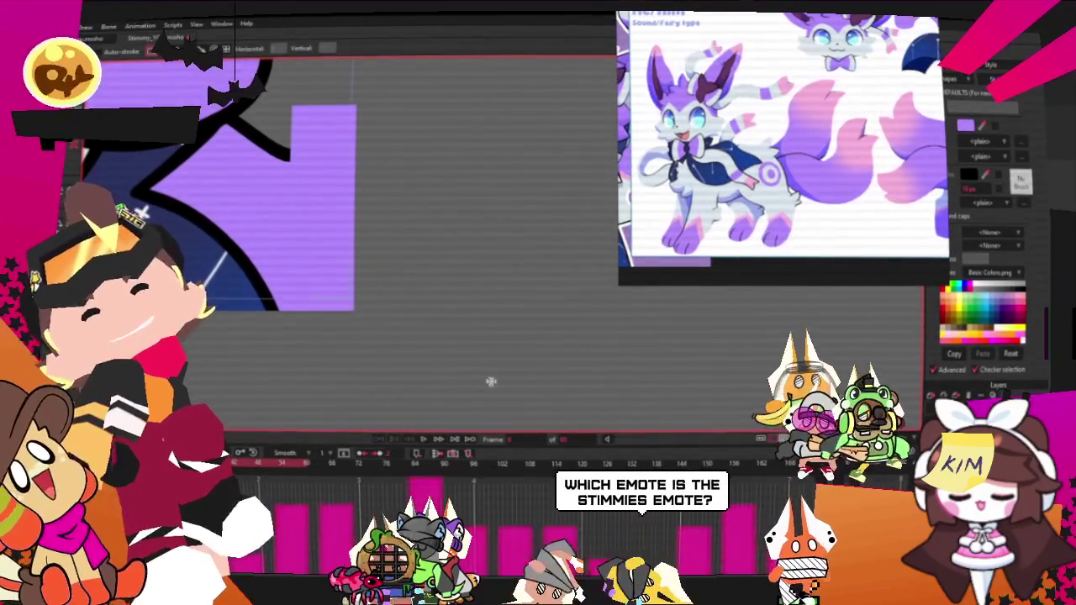
{"action": "left_click_drag", "start_coordinate": [295, 156], "coordinate": [303, 412]}
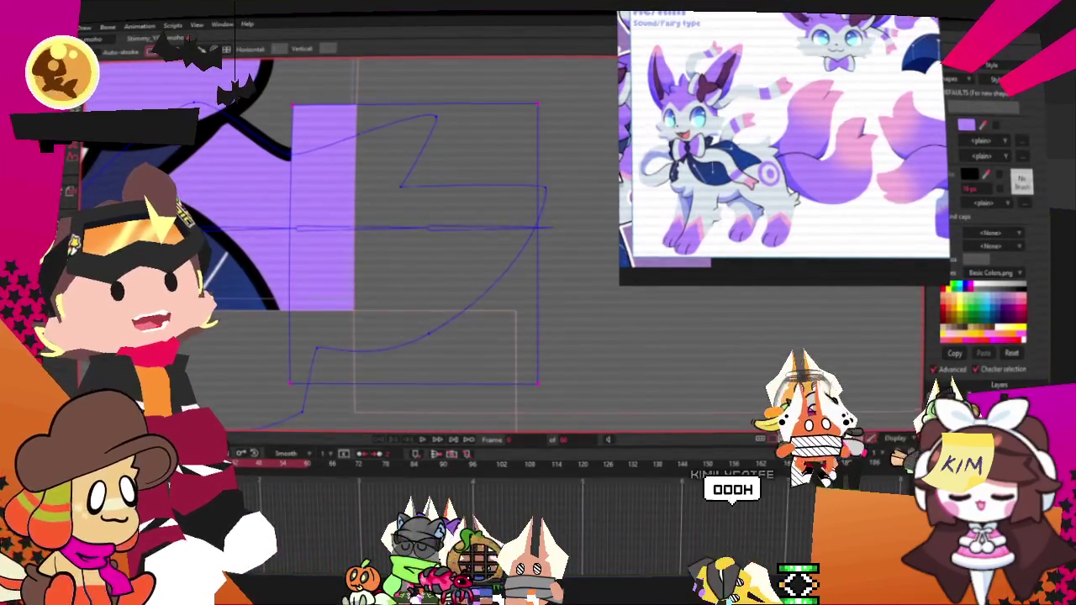
{"action": "key", "text": "ctrl+z"}
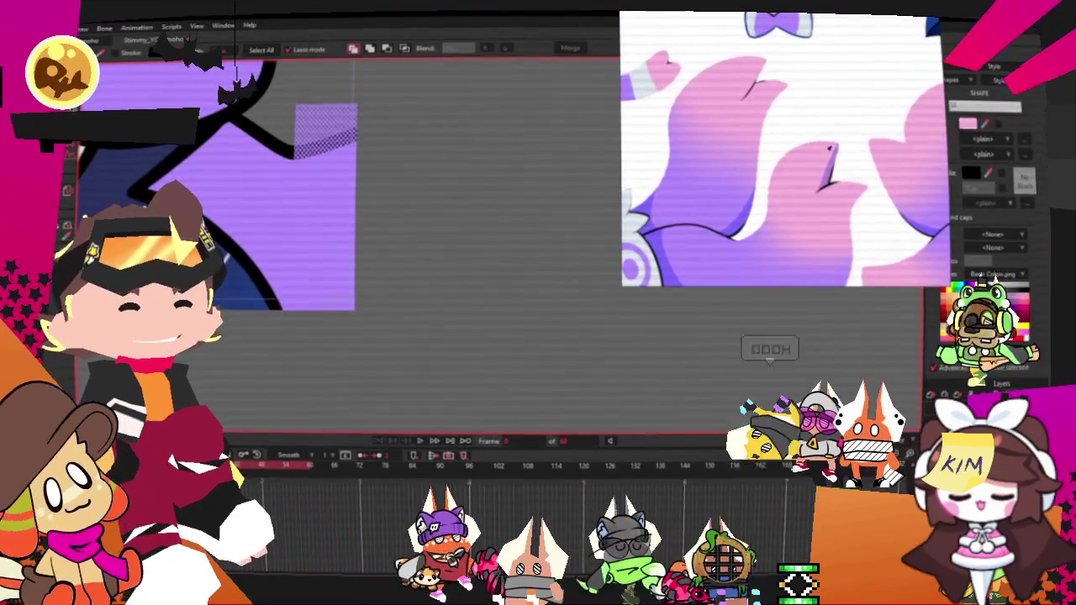
Step: Reselect the freehand outline and fill it with pink
{"action": "scroll", "coordinate": [385, 292], "scroll_direction": "down", "scroll_amount": 2}
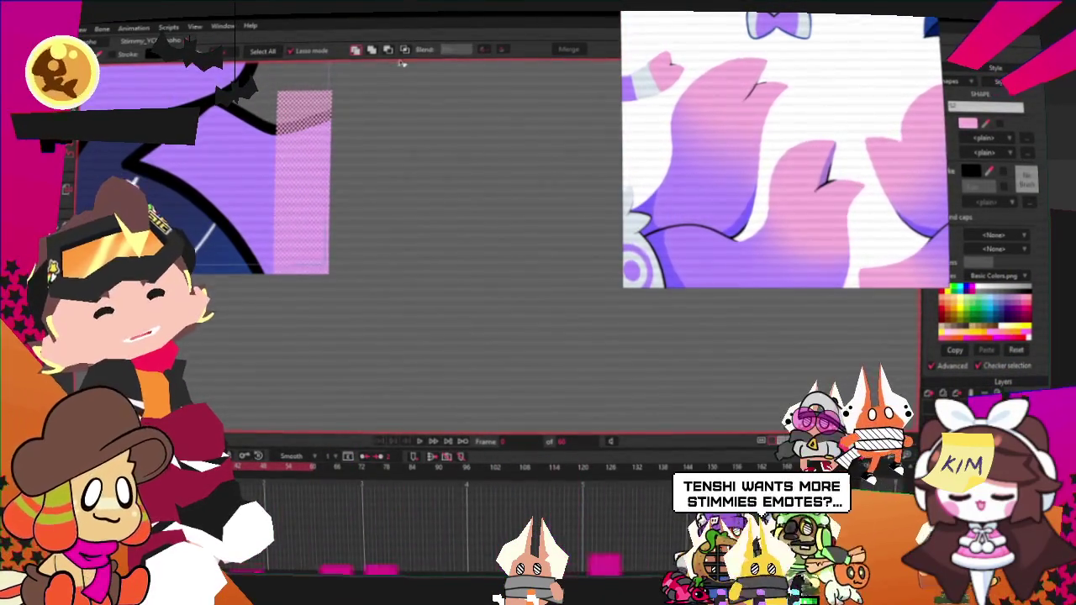
{"action": "left_click_drag", "start_coordinate": [395, 101], "coordinate": [286, 353]}
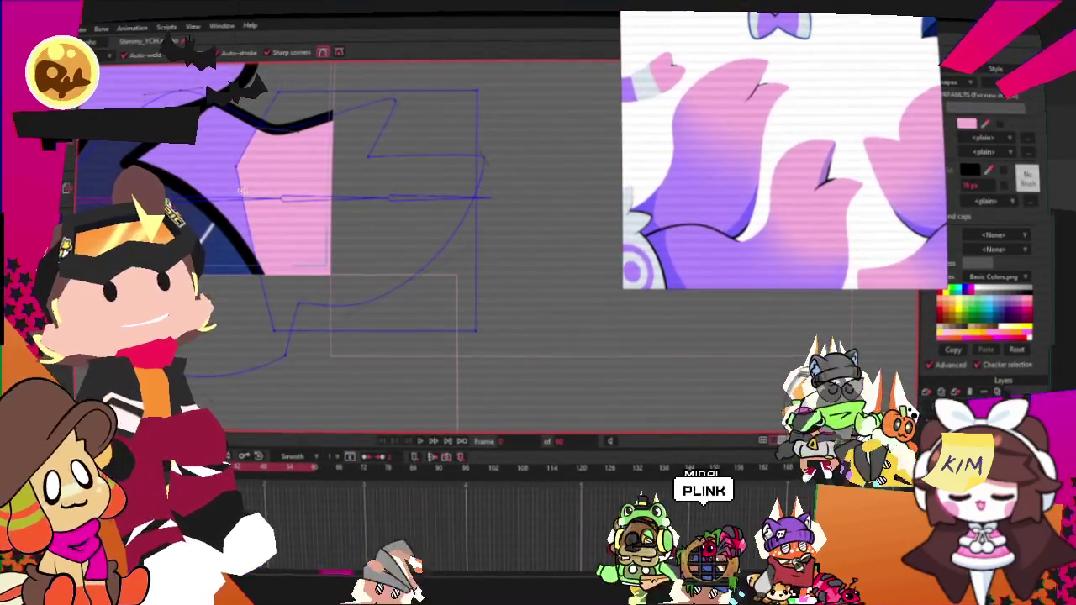
{"action": "left_click", "coordinate": [284, 204]}
Step: Play and stop the timeline, then pull a top-edge outline point up into a peak
{"action": "key", "text": "c"}
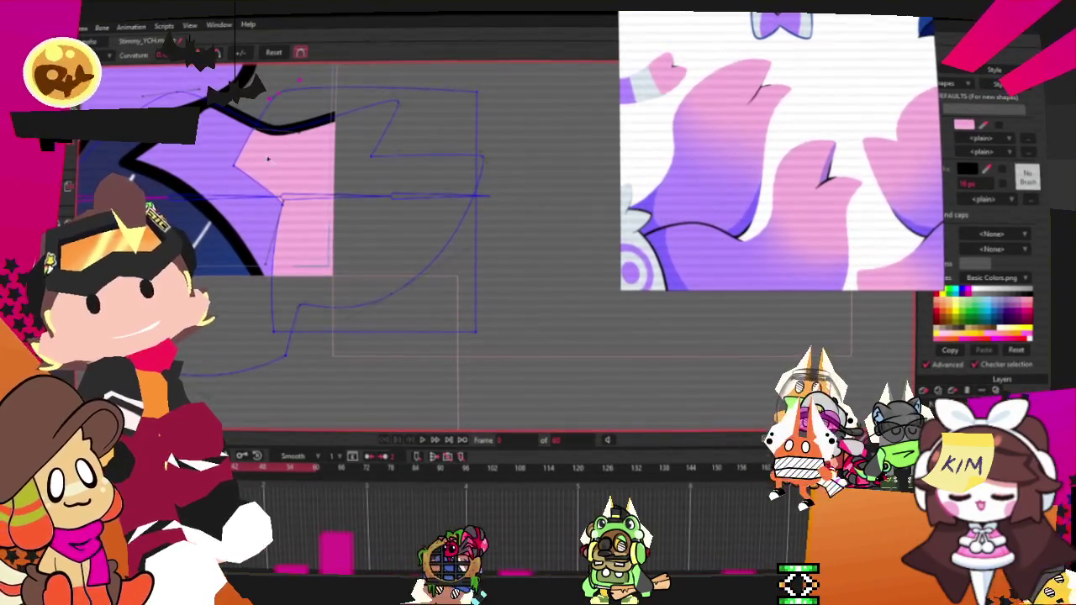
{"action": "scroll", "coordinate": [353, 178], "scroll_direction": "down", "scroll_amount": 2}
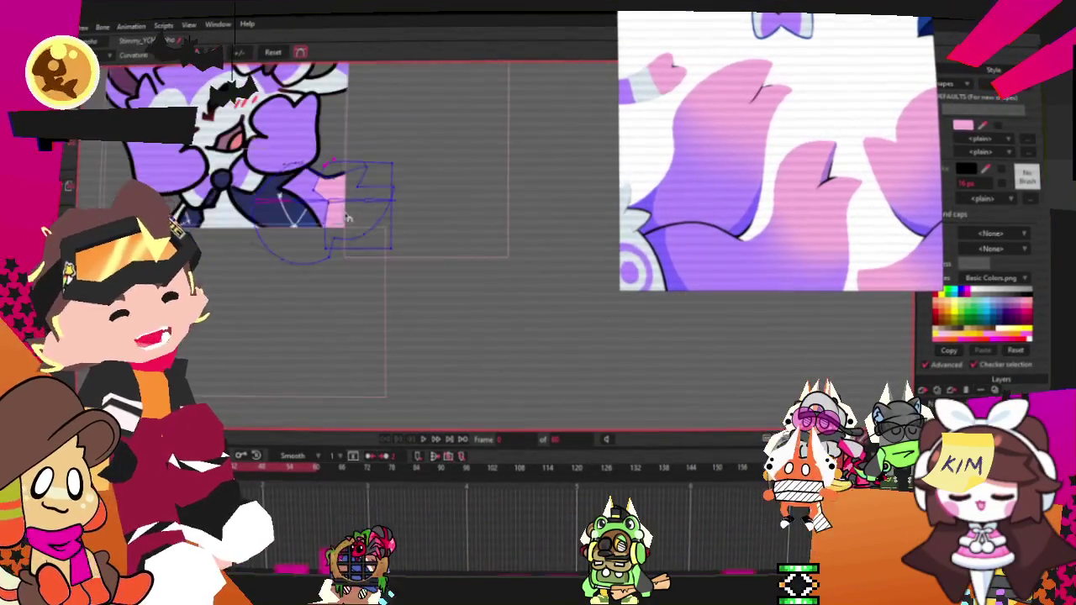
{"action": "scroll", "coordinate": [347, 219], "scroll_direction": "down", "scroll_amount": 2}
{"action": "scroll", "coordinate": [347, 185], "scroll_direction": "up", "scroll_amount": 2}
{"action": "scroll", "coordinate": [346, 185], "scroll_direction": "up", "scroll_amount": 2}
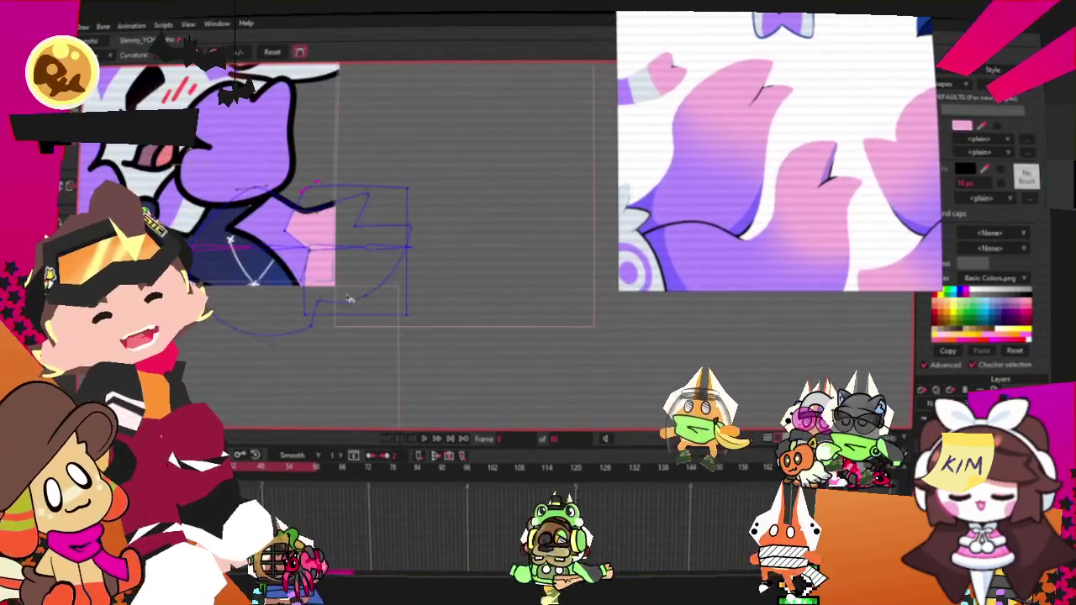
{"action": "left_click", "coordinate": [422, 441]}
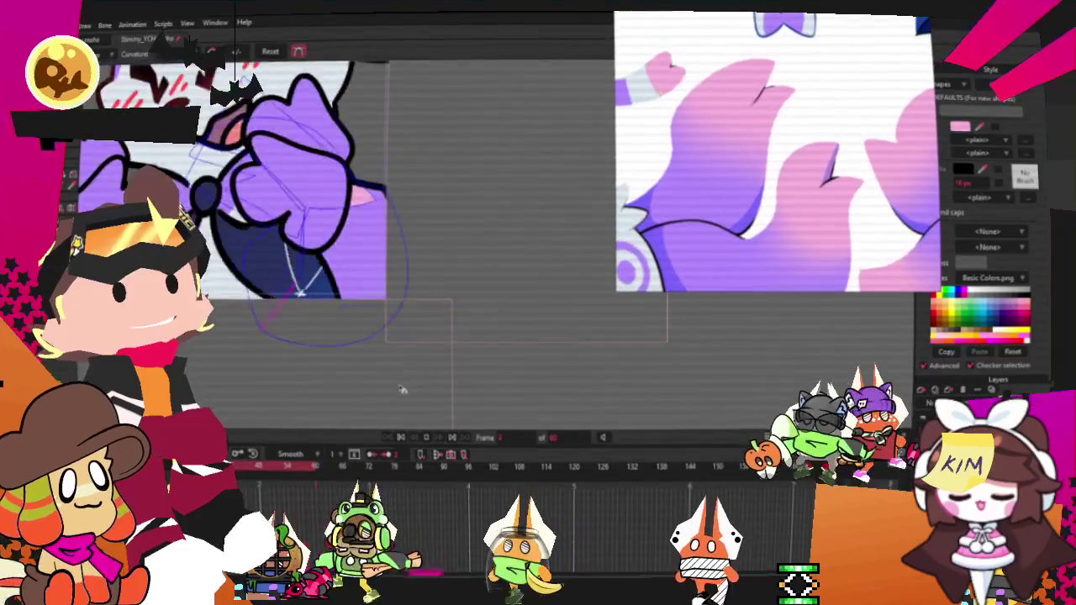
{"action": "left_click", "coordinate": [402, 438]}
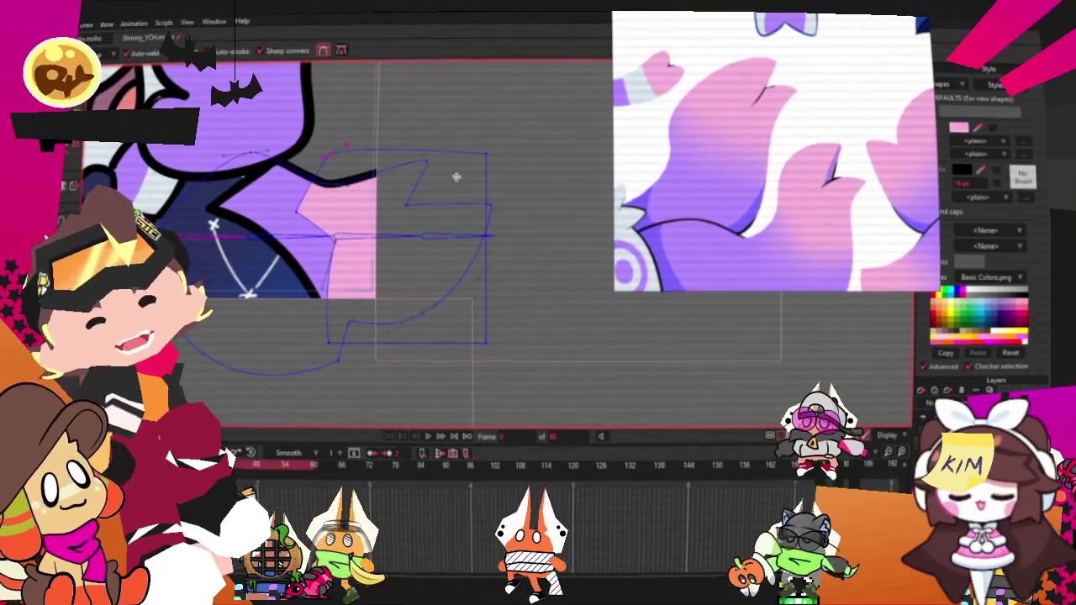
{"action": "left_click_drag", "start_coordinate": [458, 157], "coordinate": [446, 105]}
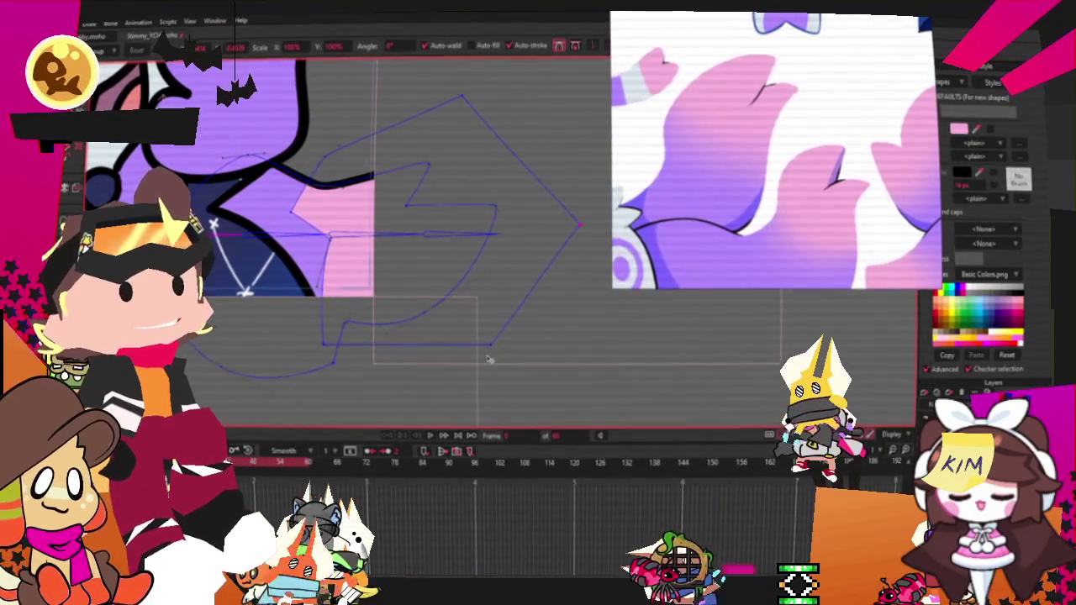
Step: Marquee-select all points of the blue vector shape for transforming
{"action": "scroll", "coordinate": [420, 267], "scroll_direction": "down", "scroll_amount": 2}
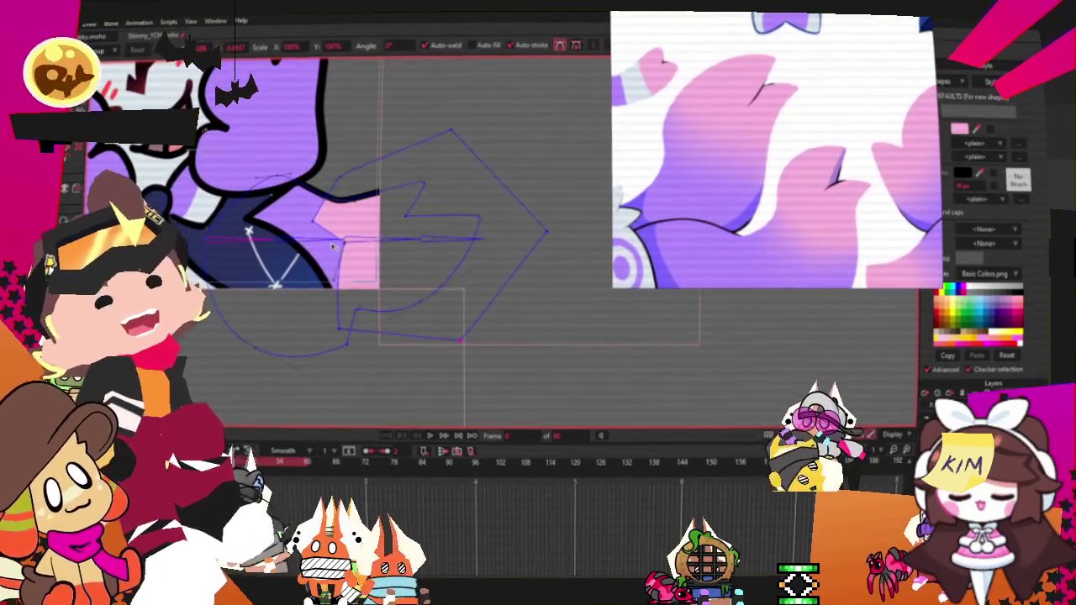
{"action": "scroll", "coordinate": [324, 244], "scroll_direction": "up", "scroll_amount": 1}
{"action": "scroll", "coordinate": [424, 382], "scroll_direction": "down", "scroll_amount": 1}
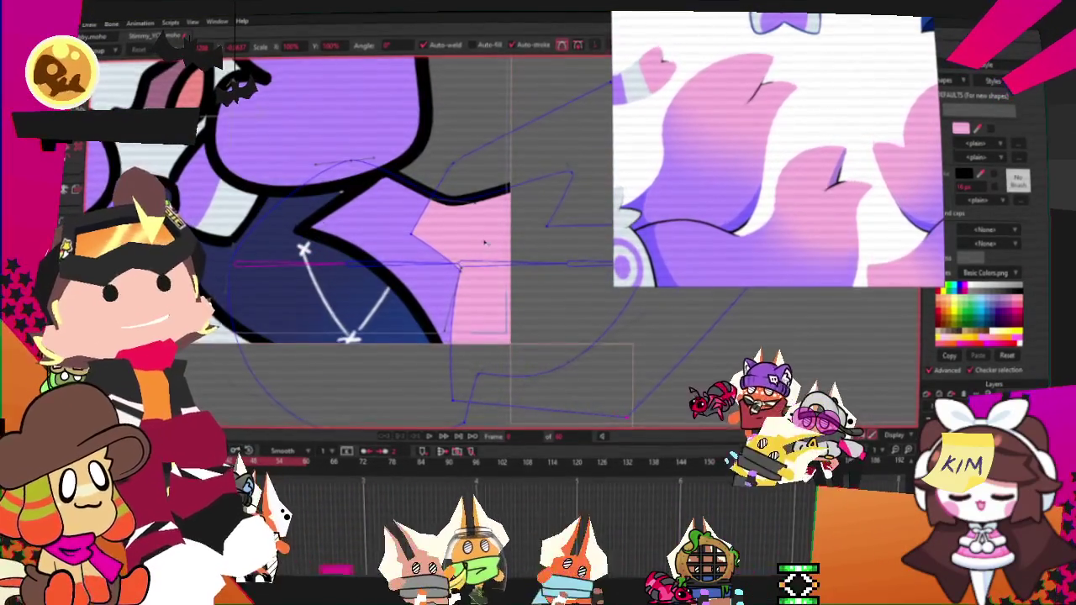
{"action": "scroll", "coordinate": [424, 382], "scroll_direction": "down", "scroll_amount": 1}
{"action": "scroll", "coordinate": [424, 383], "scroll_direction": "up", "scroll_amount": 1}
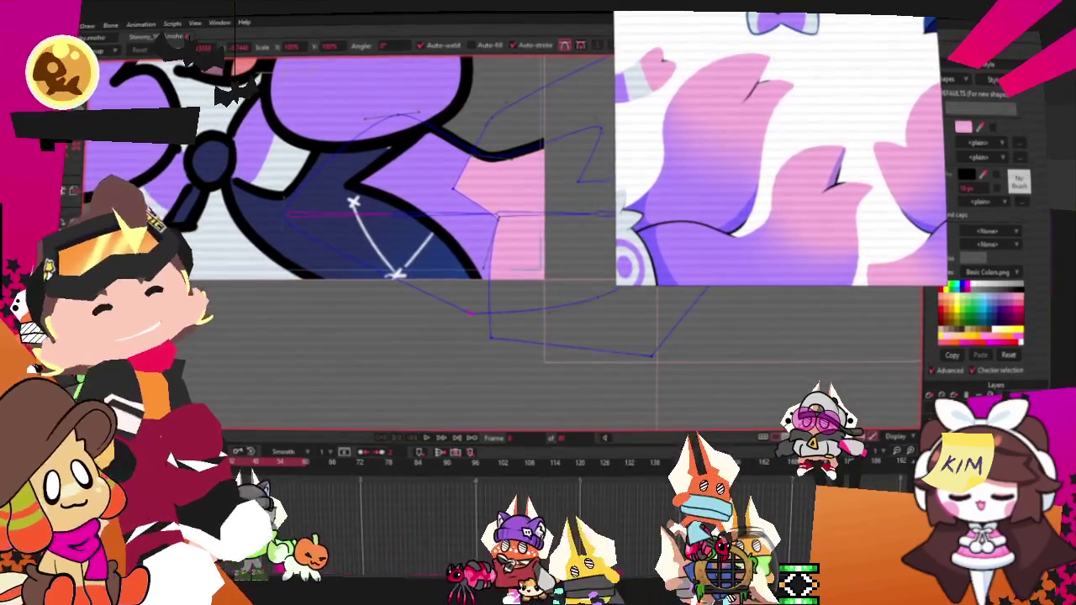
{"action": "key", "text": "c"}
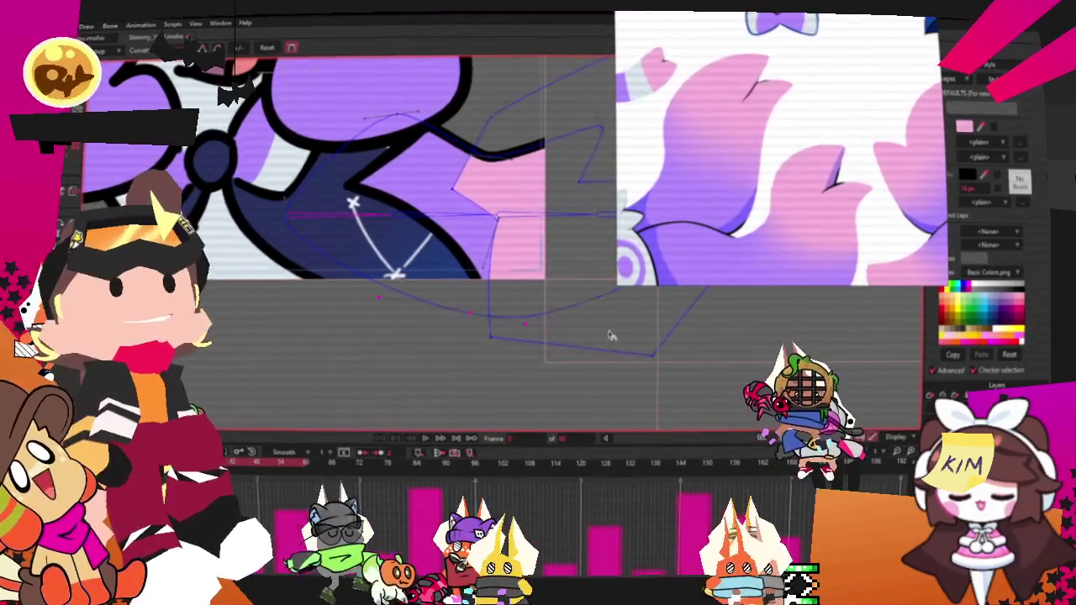
{"action": "left_click_drag", "start_coordinate": [730, 355], "coordinate": [597, 355]}
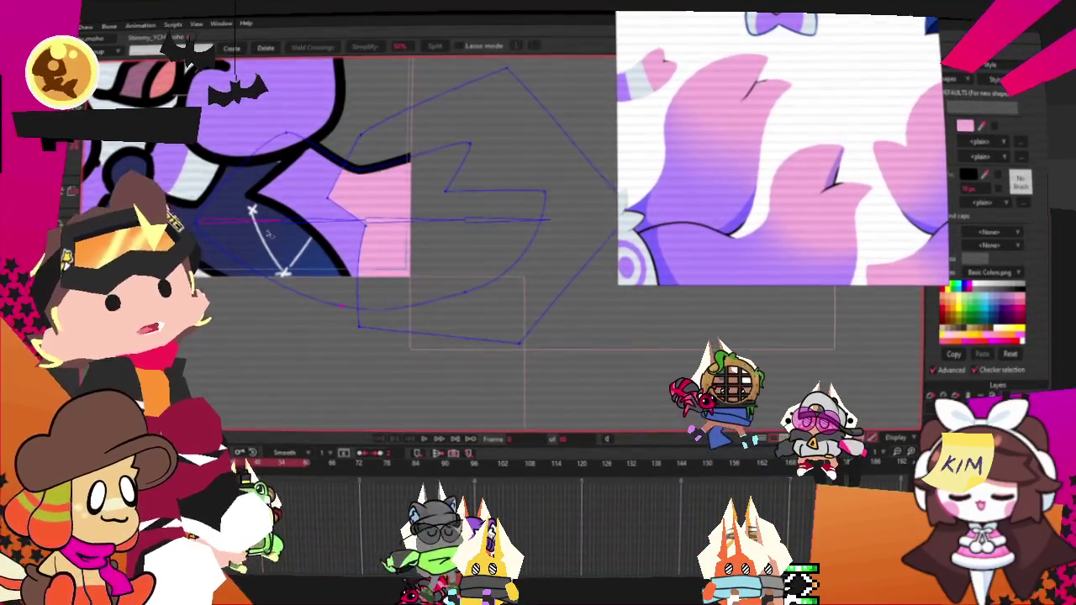
{"action": "scroll", "coordinate": [421, 227], "scroll_direction": "down", "scroll_amount": 2}
{"action": "left_click_drag", "start_coordinate": [325, 132], "coordinate": [516, 308]}
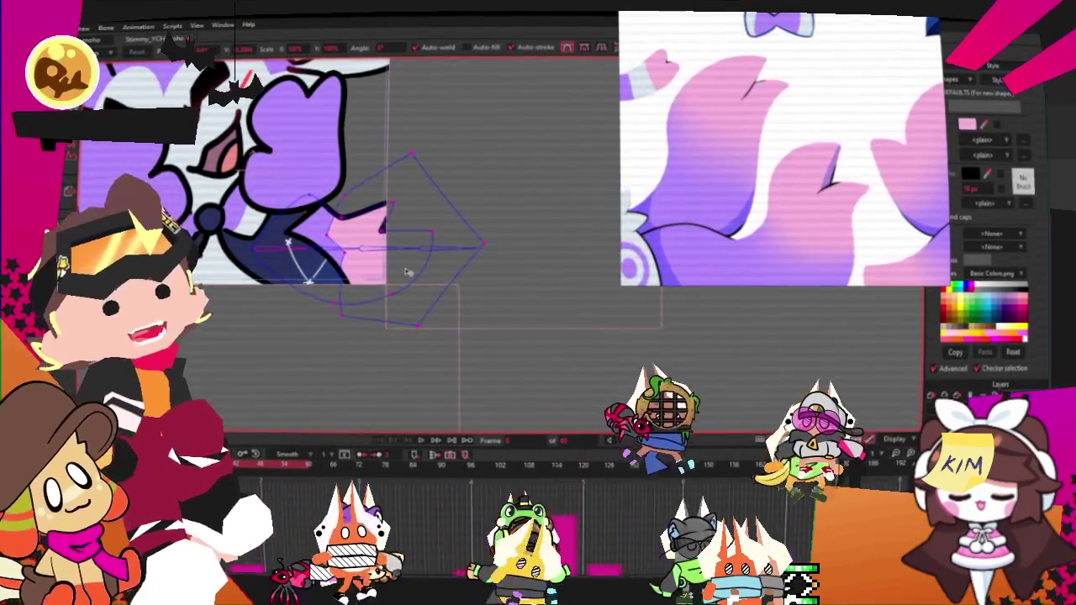
{"action": "key", "text": "t"}
{"action": "scroll", "coordinate": [382, 225], "scroll_direction": "up", "scroll_amount": 1}
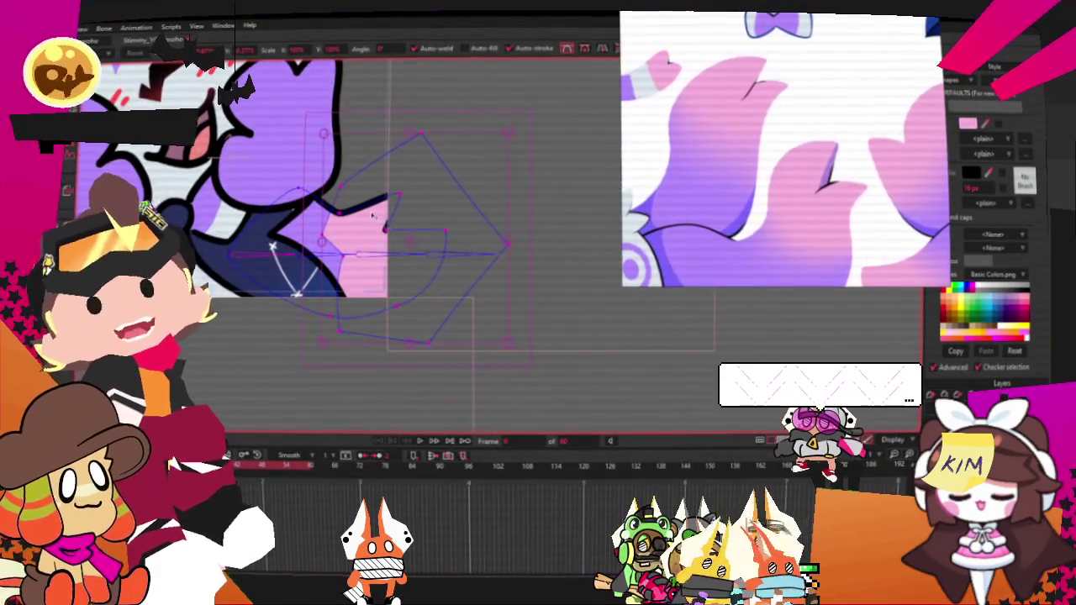
{"action": "scroll", "coordinate": [372, 216], "scroll_direction": "up", "scroll_amount": 1}
Step: Select the shape's inner points, nudge them slightly upward, and play the animation preview
{"action": "key", "text": "g"}
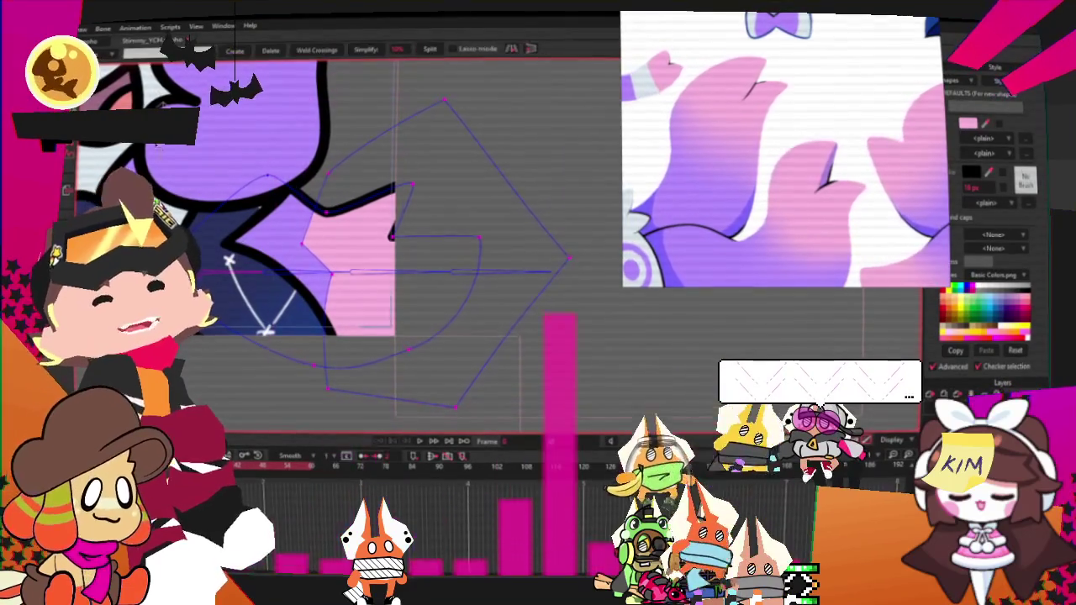
{"action": "mouse_move", "coordinate": [391, 234]}
{"action": "left_mouse_down"}
{"action": "mouse_move", "coordinate": [498, 349]}
{"action": "mouse_move", "coordinate": [494, 359]}
{"action": "left_mouse_up"}
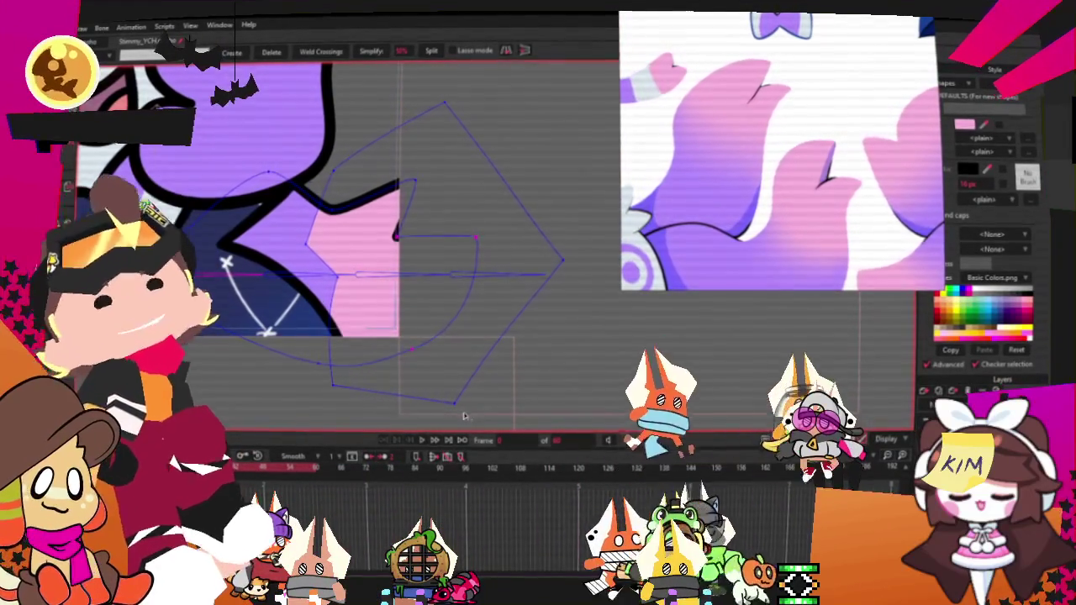
{"action": "key", "text": "t"}
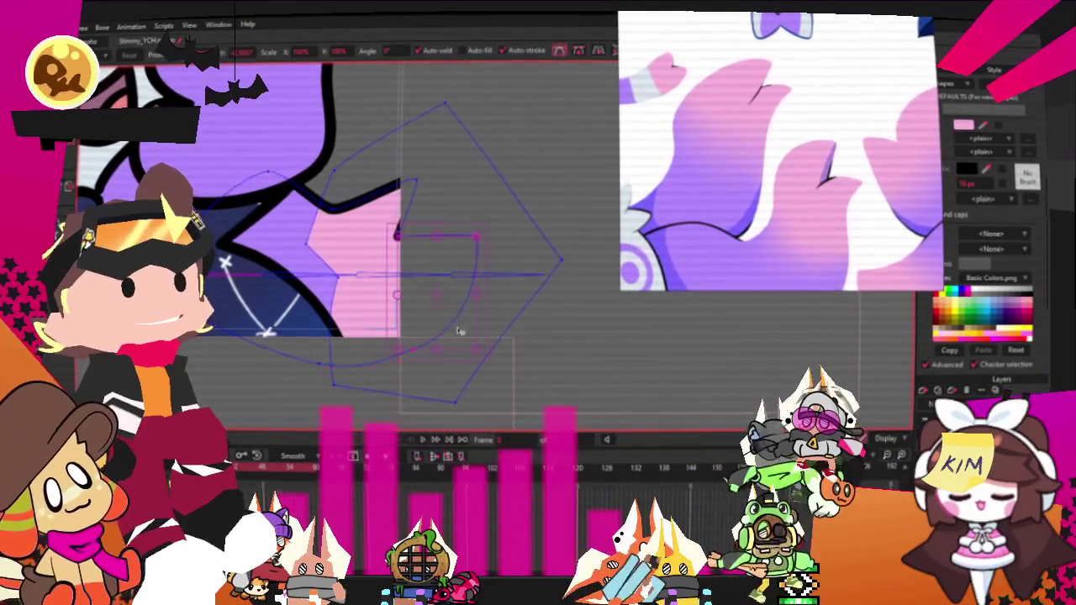
{"action": "scroll", "coordinate": [460, 332], "scroll_direction": "up", "scroll_amount": 1}
{"action": "left_click_drag", "start_coordinate": [455, 329], "coordinate": [452, 317]}
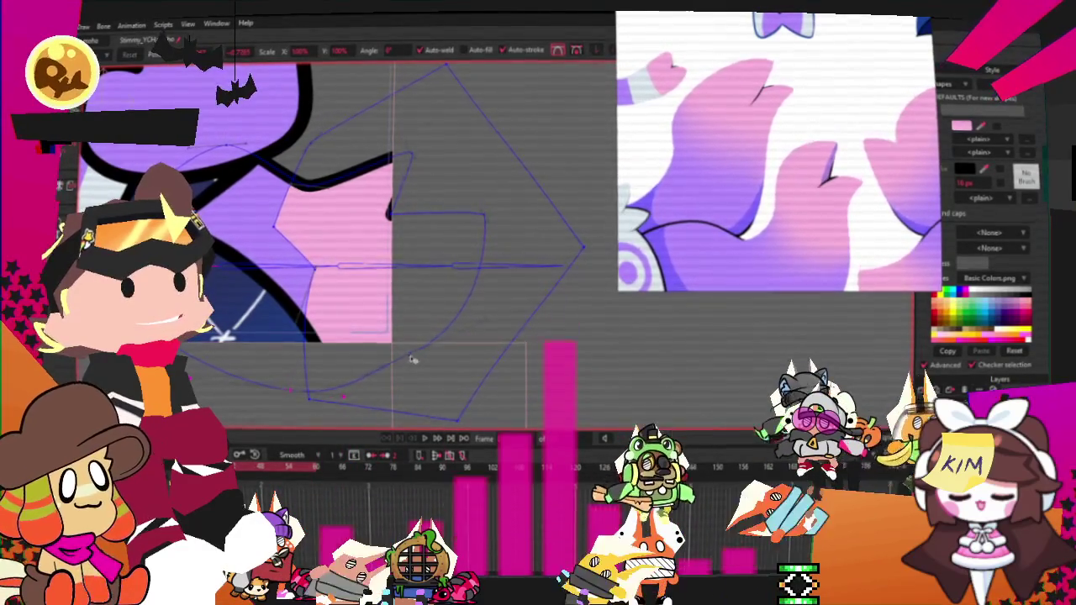
{"action": "left_click", "coordinate": [427, 439]}
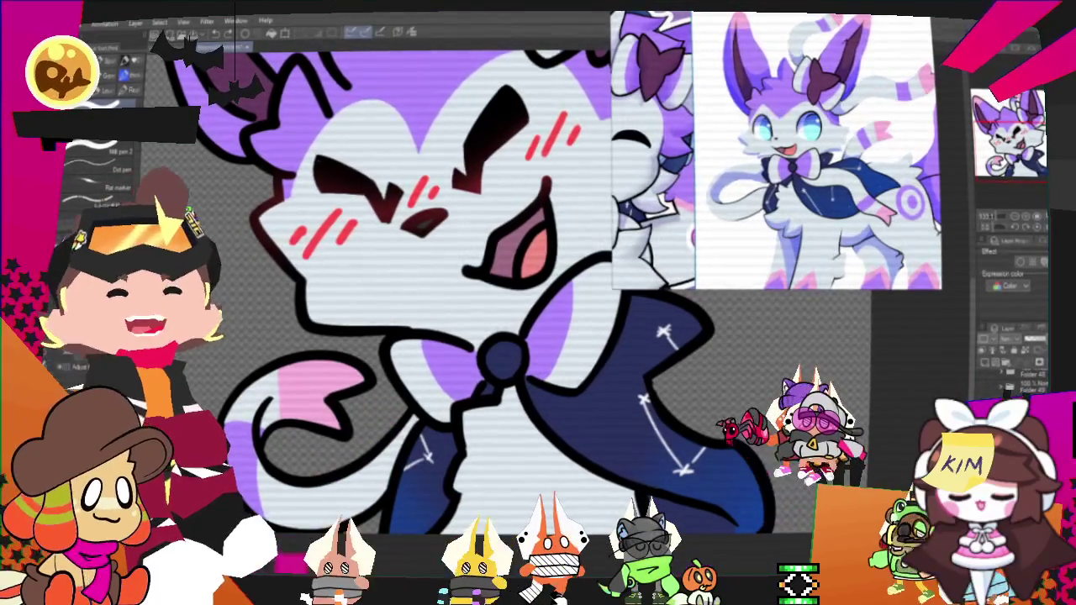
Step: Export the image over the existing KineSylvie file in the character folder, confirming Replace
{"action": "key", "text": "ctrl+minus"}
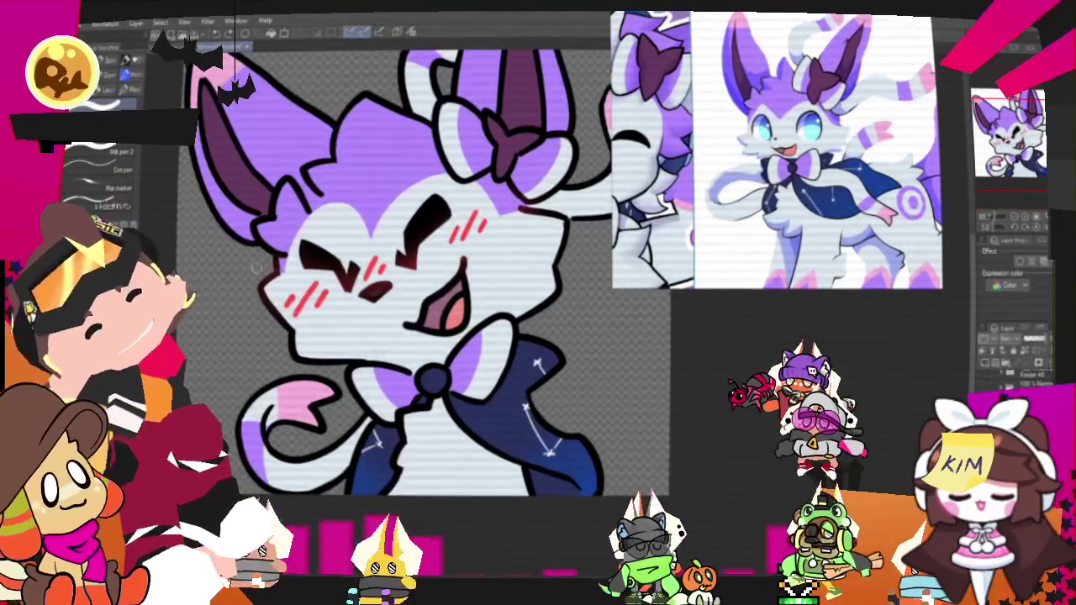
{"action": "key", "text": "ctrl+minus"}
{"action": "key", "text": "alt+f"}
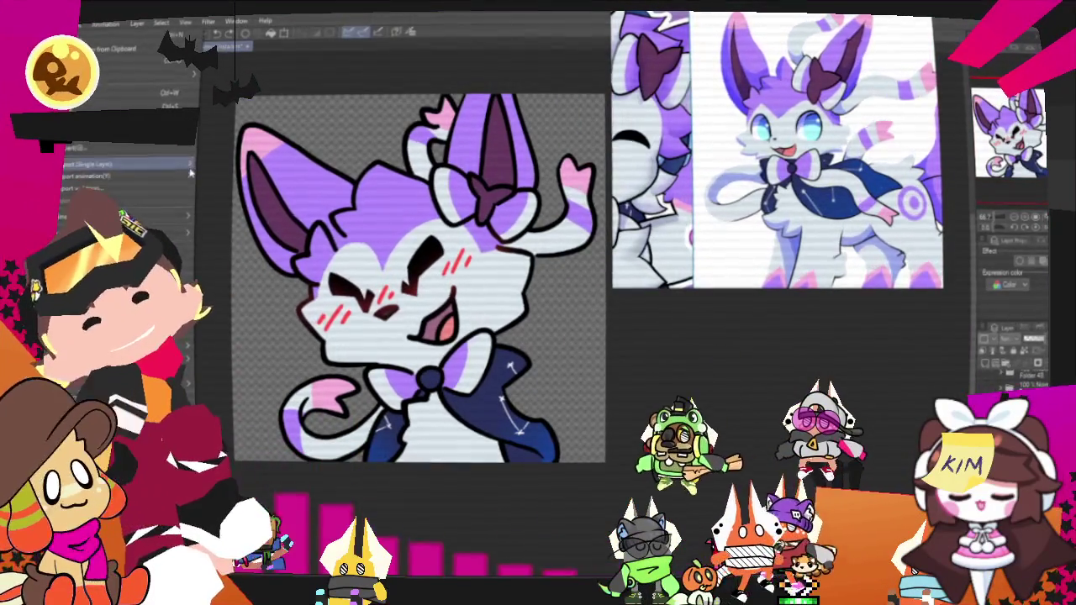
{"action": "key", "text": "Return"}
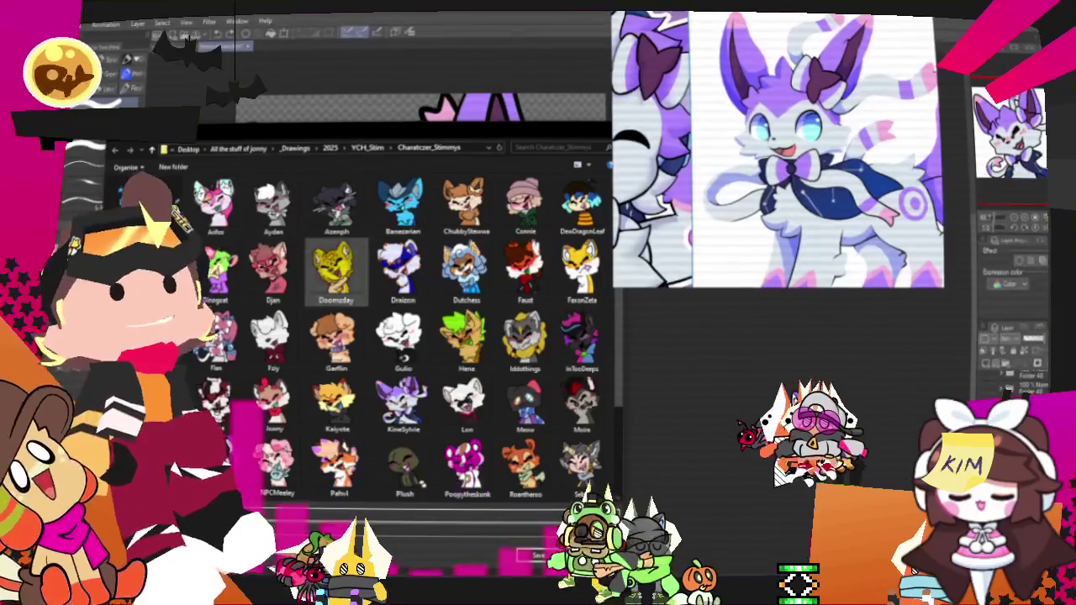
{"action": "scroll", "coordinate": [526, 391], "scroll_direction": "down", "scroll_amount": 2}
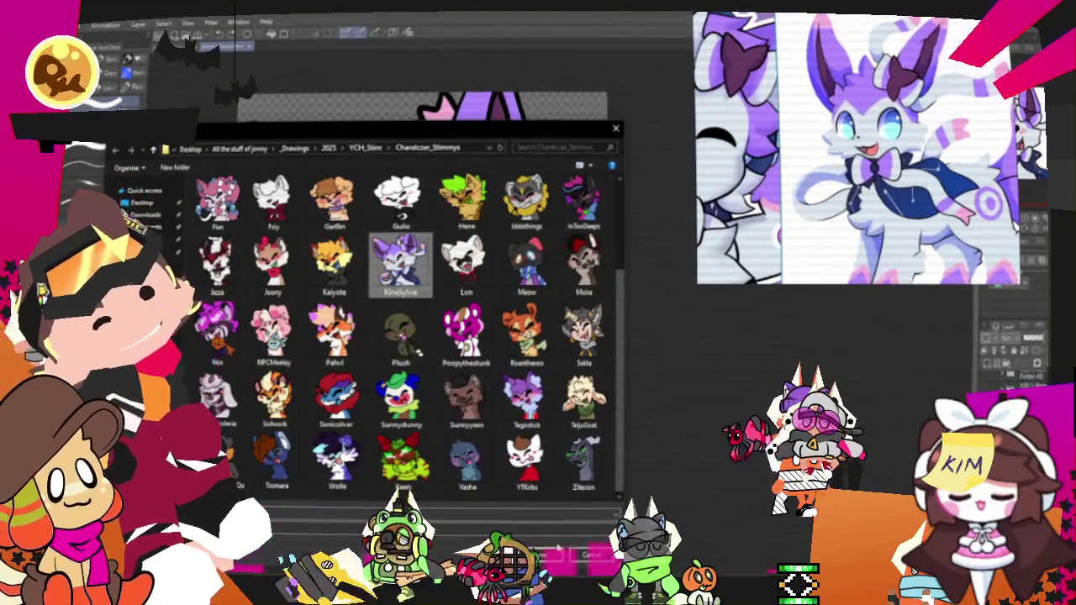
{"action": "left_click", "coordinate": [577, 302]}
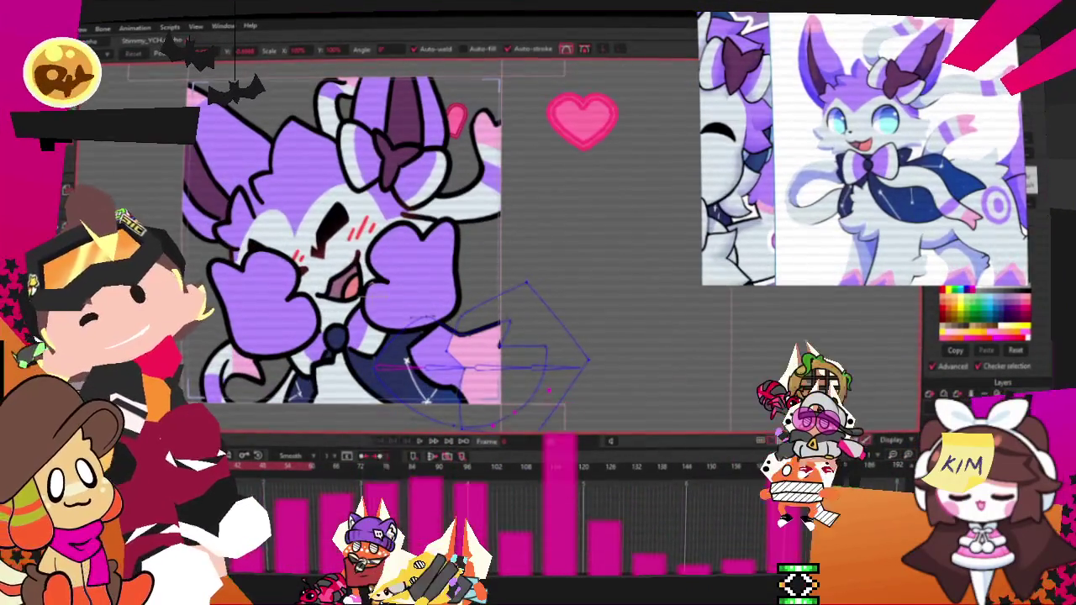
{"action": "key", "text": "alt+f"}
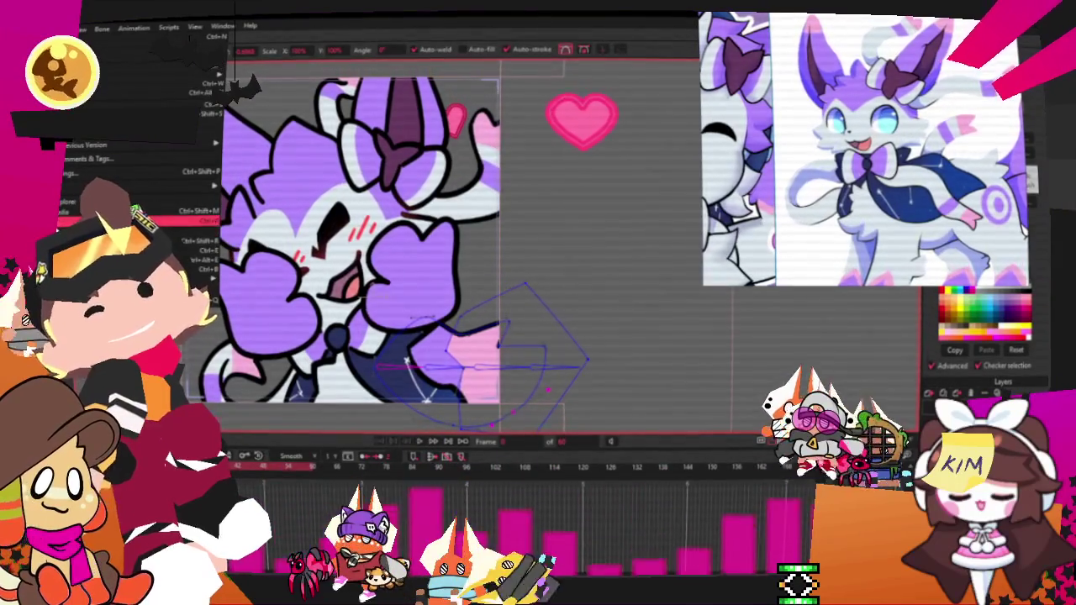
{"action": "key", "text": "Return"}
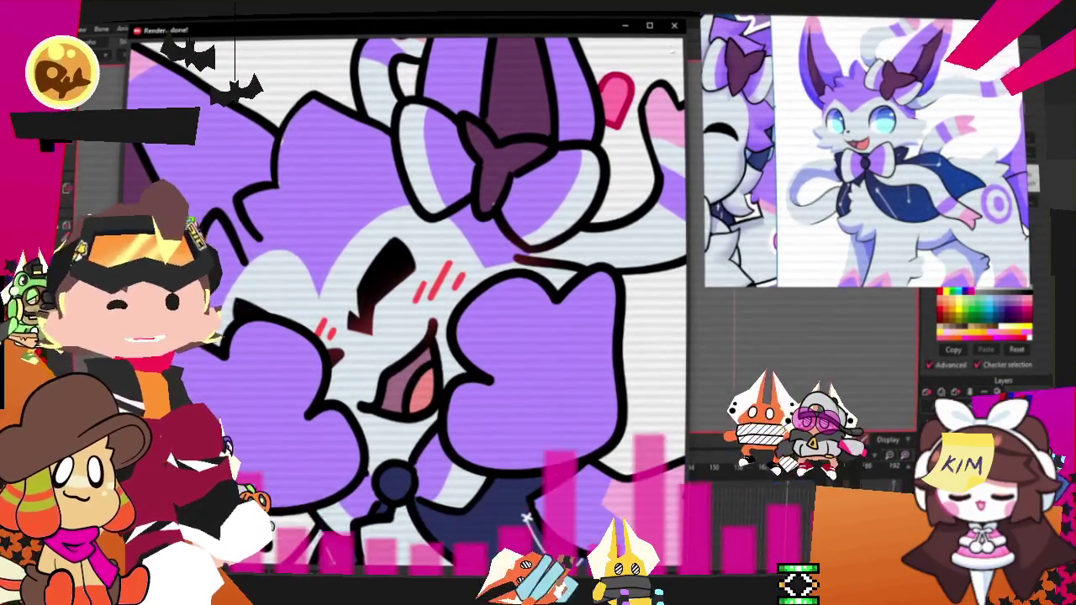
{"action": "key", "text": "Escape"}
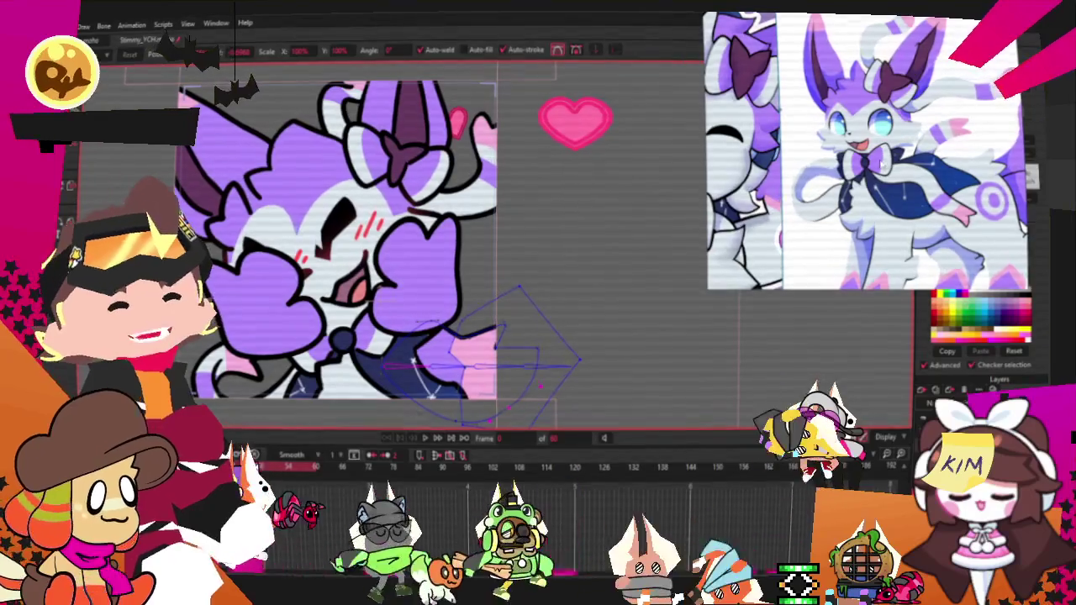
Step: Reset the reference board to an empty new scene
{"action": "right_click", "coordinate": [821, 182]}
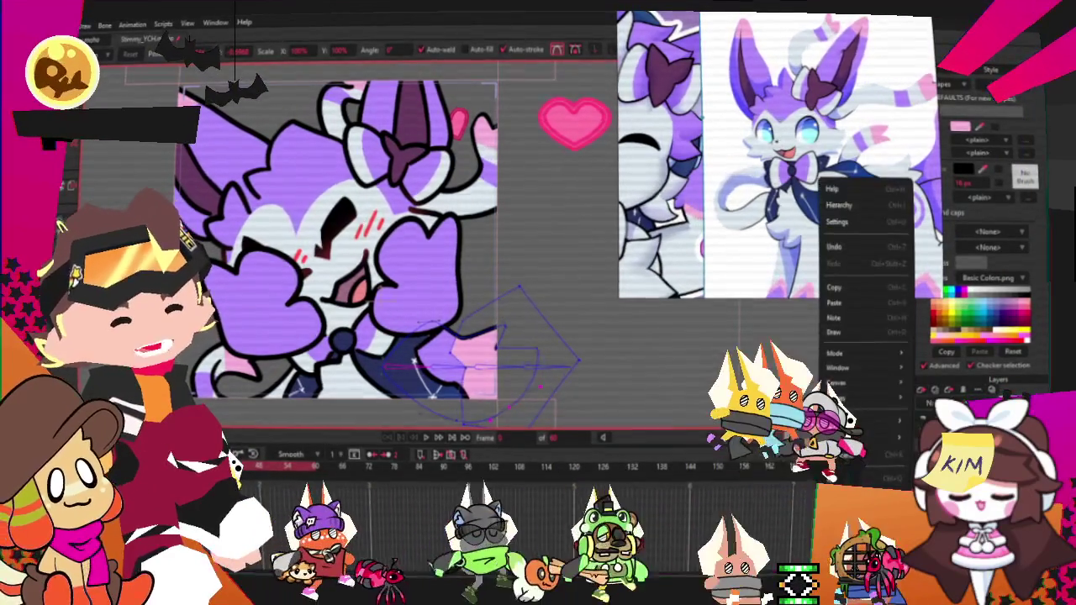
{"action": "key", "text": "ctrl+n"}
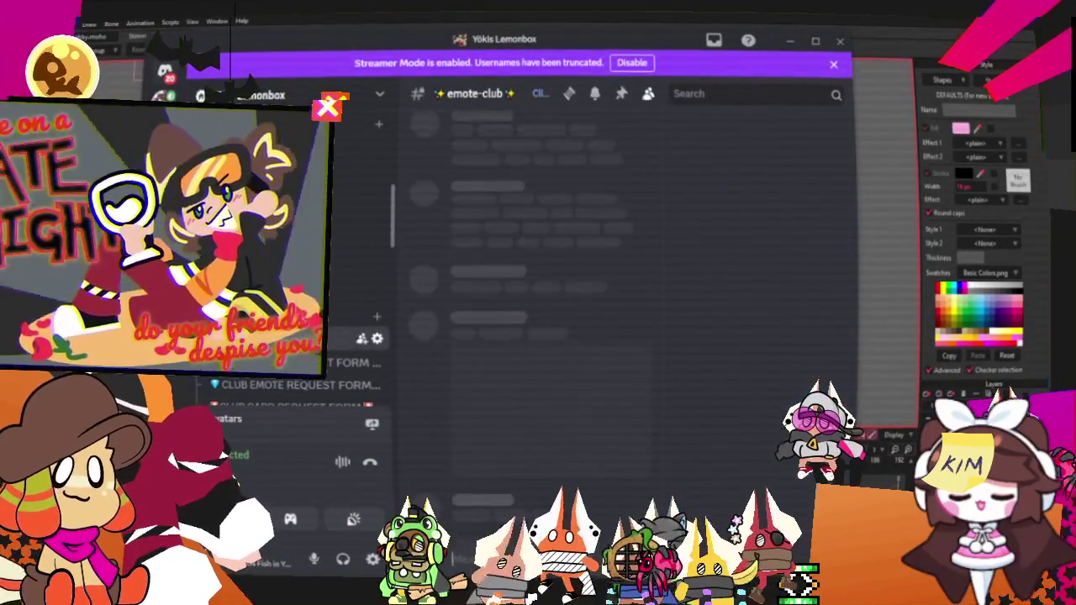
Step: Widen the Discord window and open the CLUB CARD REQUEST FORM thread
{"action": "scroll", "coordinate": [570, 350], "scroll_direction": "up", "scroll_amount": 5}
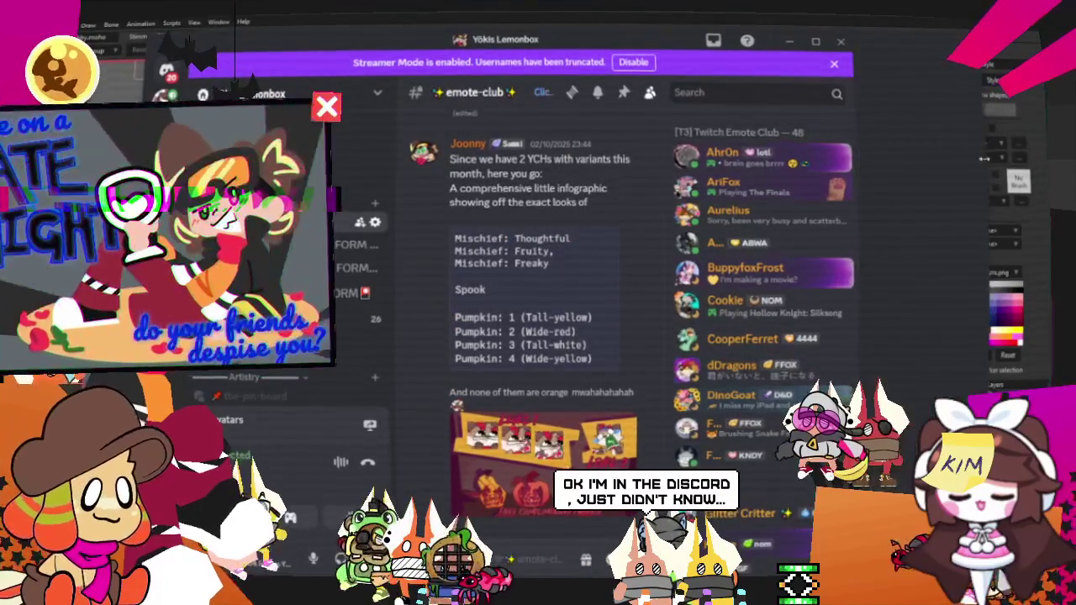
{"action": "left_click_drag", "start_coordinate": [852, 133], "coordinate": [992, 133]}
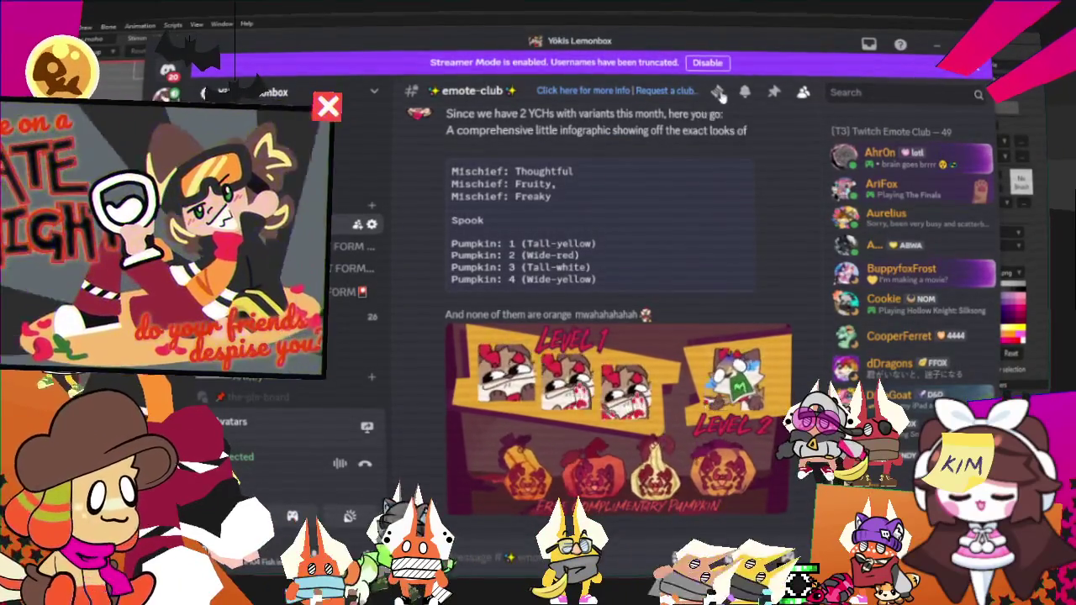
{"action": "right_click", "coordinate": [468, 95]}
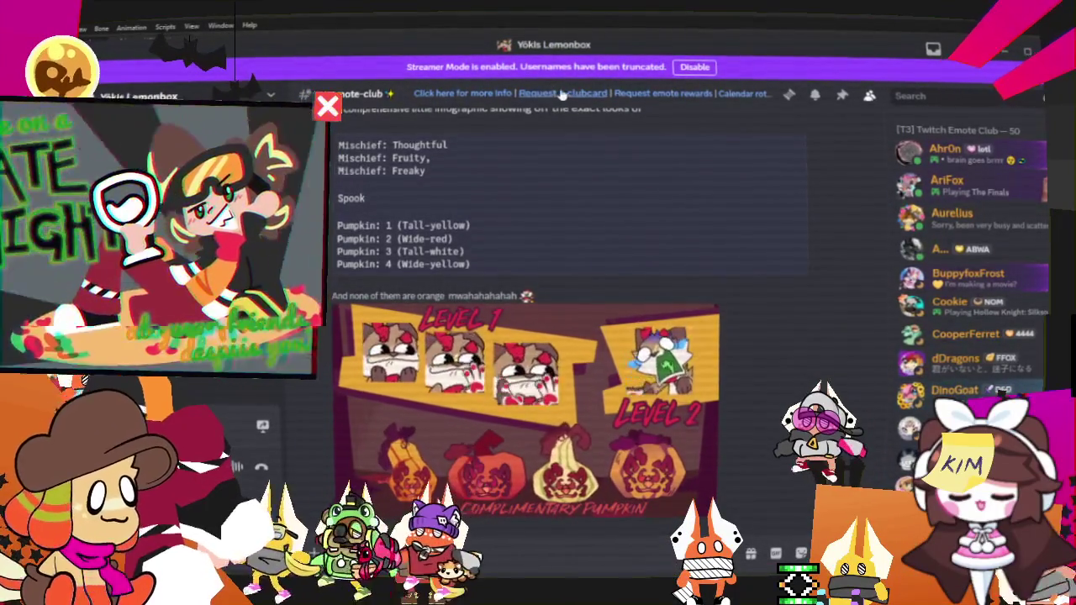
{"action": "left_click", "coordinate": [561, 95]}
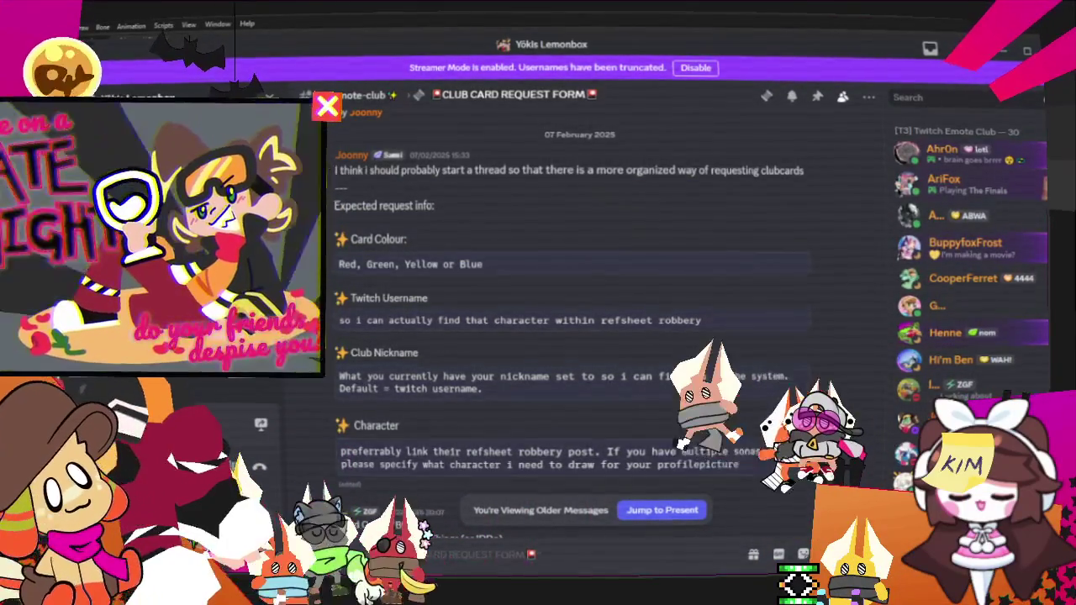
Step: Browse the club emote request and pumpkin request threads
{"action": "key", "text": "alt+Left"}
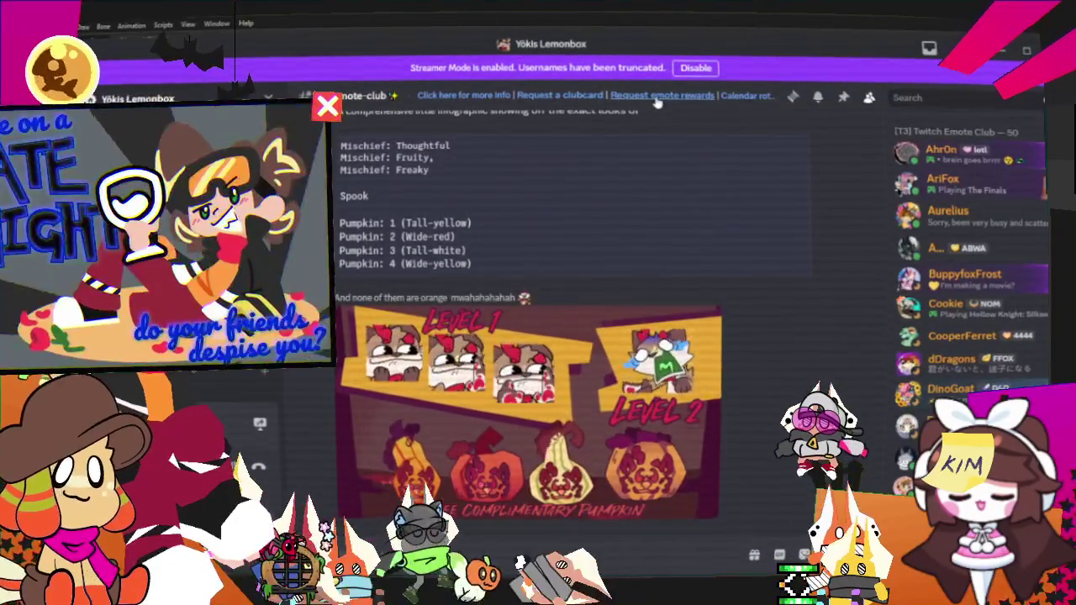
{"action": "left_click", "coordinate": [658, 97]}
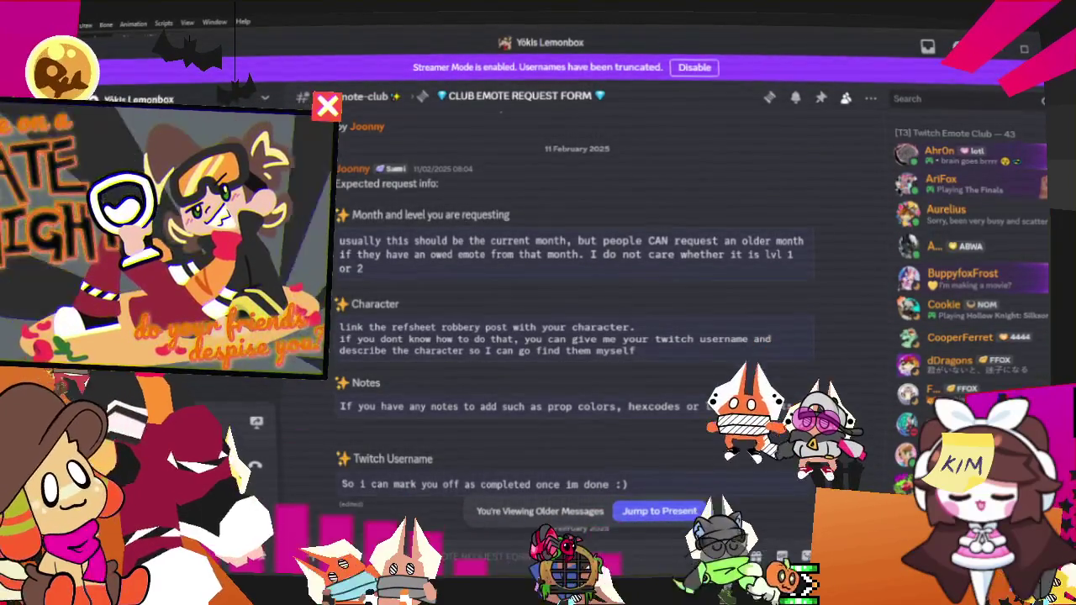
{"action": "left_click", "coordinate": [370, 95]}
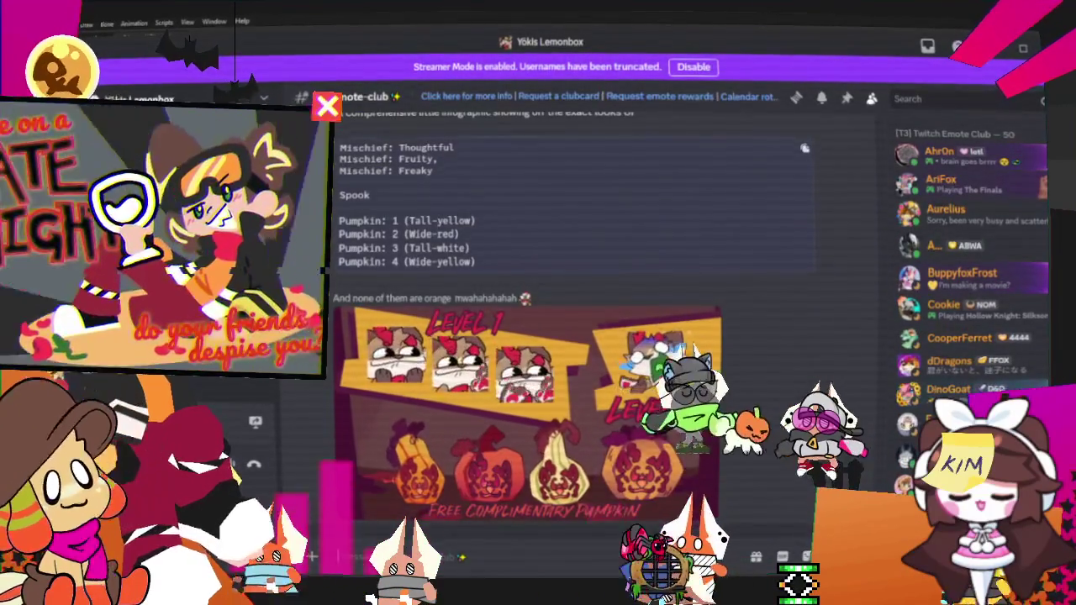
{"action": "left_click", "coordinate": [516, 340]}
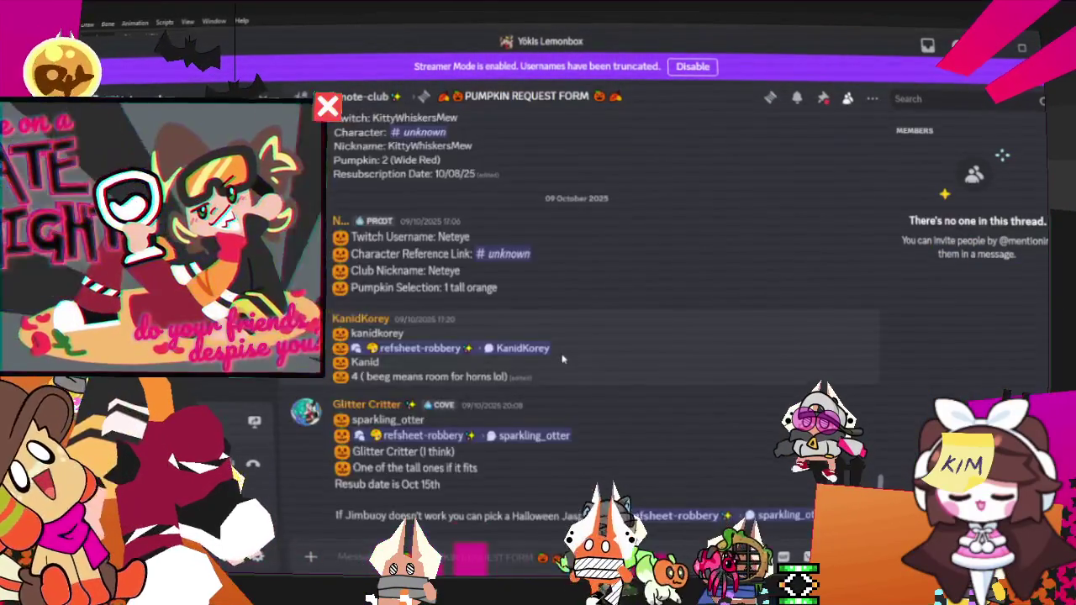
{"action": "scroll", "coordinate": [563, 359], "scroll_direction": "up", "scroll_amount": 5}
{"action": "scroll", "coordinate": [562, 357], "scroll_direction": "up", "scroll_amount": 5}
{"action": "scroll", "coordinate": [561, 353], "scroll_direction": "up", "scroll_amount": 5}
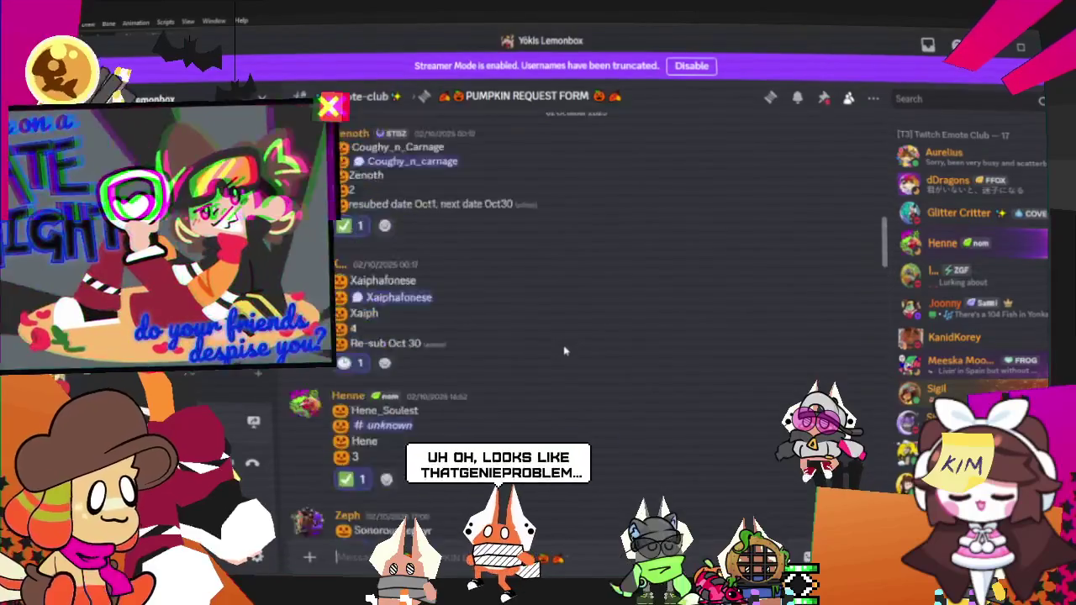
{"action": "scroll", "coordinate": [560, 349], "scroll_direction": "up", "scroll_amount": 5}
{"action": "scroll", "coordinate": [560, 349], "scroll_direction": "down", "scroll_amount": 5}
{"action": "scroll", "coordinate": [561, 349], "scroll_direction": "down", "scroll_amount": 5}
{"action": "scroll", "coordinate": [560, 348], "scroll_direction": "down", "scroll_amount": 3}
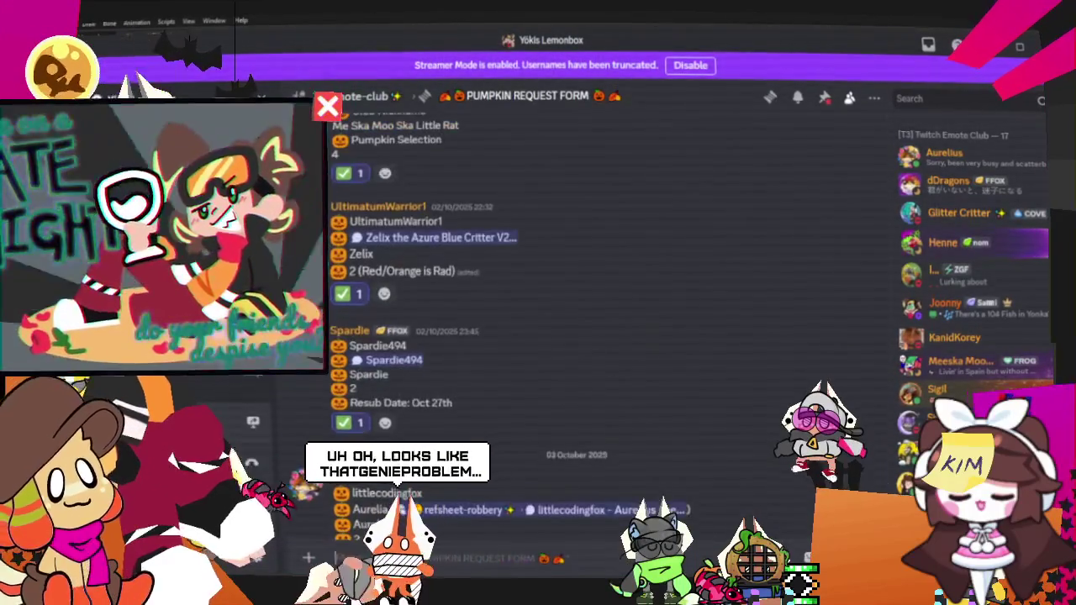
Step: Scroll back through the club emote and club card request threads
{"action": "key", "text": "alt+Up"}
{"action": "scroll", "coordinate": [473, 360], "scroll_direction": "down", "scroll_amount": 5}
{"action": "scroll", "coordinate": [474, 360], "scroll_direction": "down", "scroll_amount": 5}
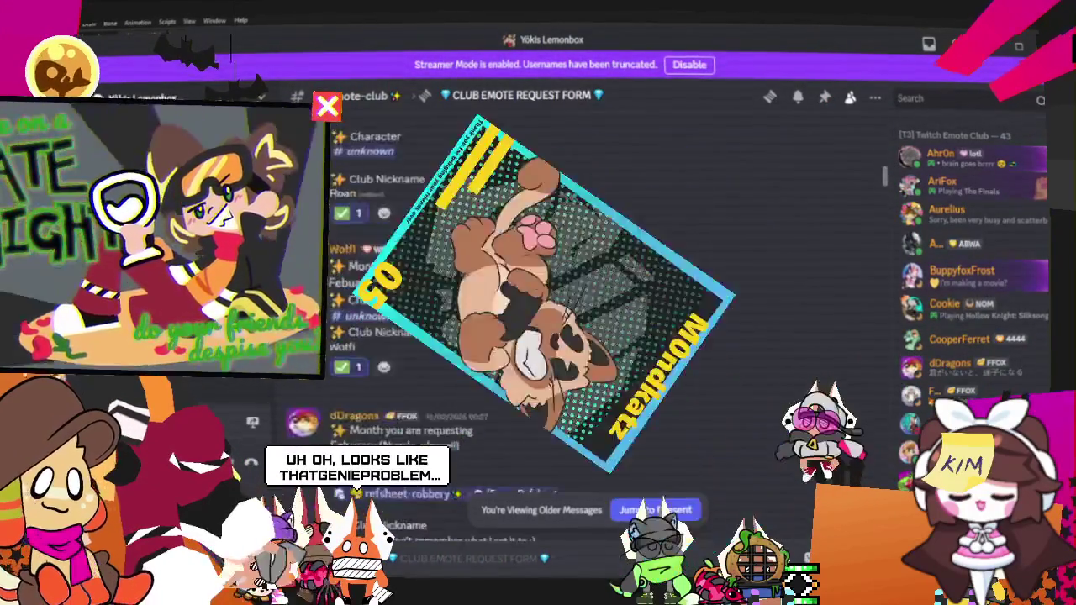
{"action": "scroll", "coordinate": [473, 360], "scroll_direction": "down", "scroll_amount": 5}
{"action": "scroll", "coordinate": [473, 359], "scroll_direction": "down", "scroll_amount": 5}
{"action": "scroll", "coordinate": [423, 344], "scroll_direction": "down", "scroll_amount": 5}
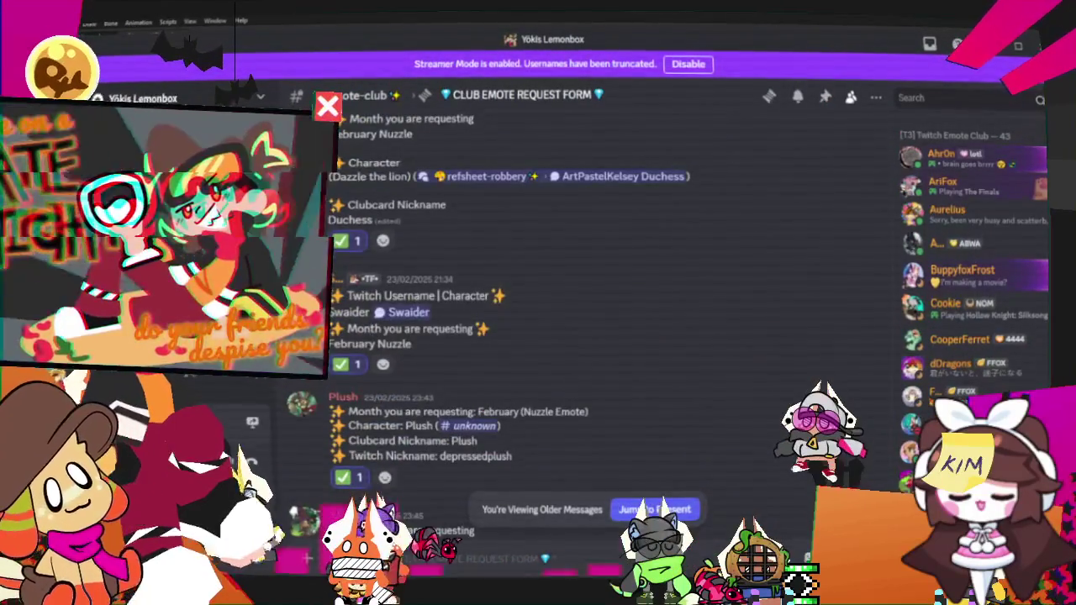
{"action": "key", "text": "alt+Up"}
{"action": "scroll", "coordinate": [509, 342], "scroll_direction": "down", "scroll_amount": 5}
{"action": "scroll", "coordinate": [509, 342], "scroll_direction": "down", "scroll_amount": 5}
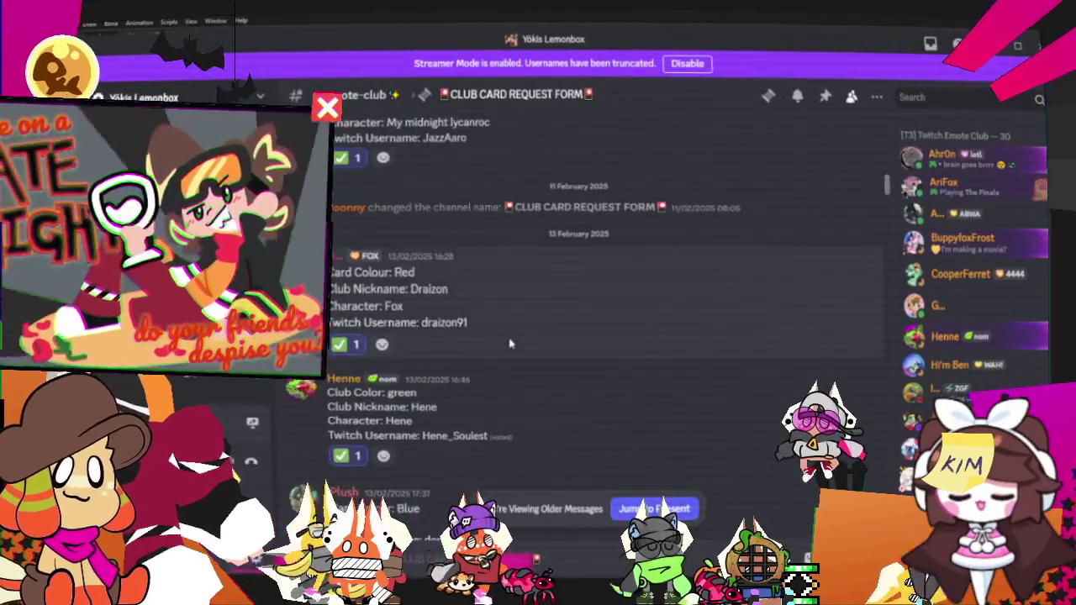
{"action": "scroll", "coordinate": [510, 342], "scroll_direction": "down", "scroll_amount": 2}
{"action": "scroll", "coordinate": [510, 342], "scroll_direction": "down", "scroll_amount": 5}
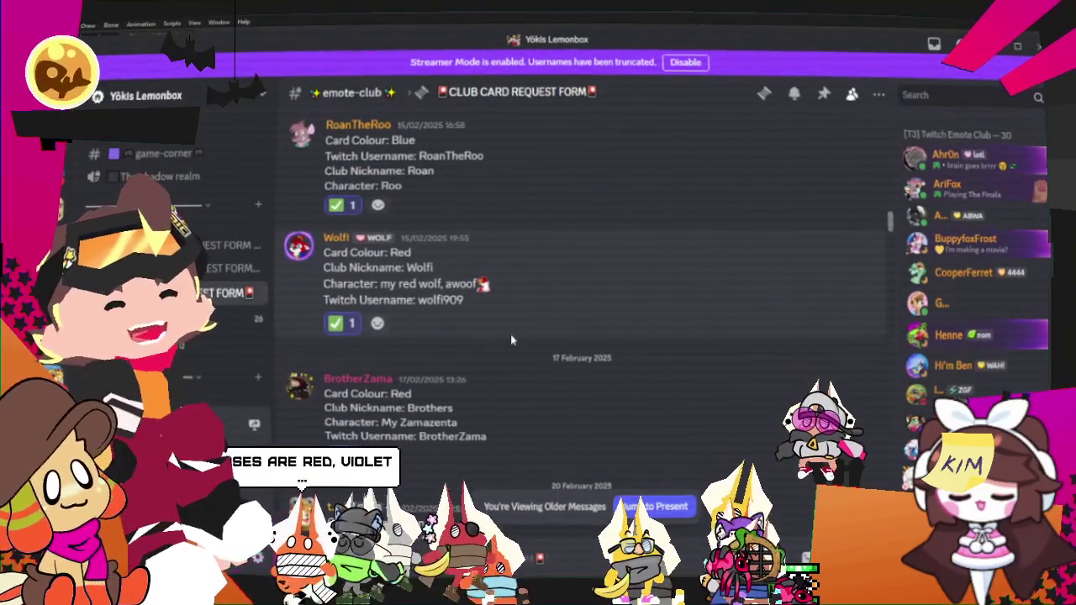
{"action": "mouse_move", "coordinate": [340, 323]}
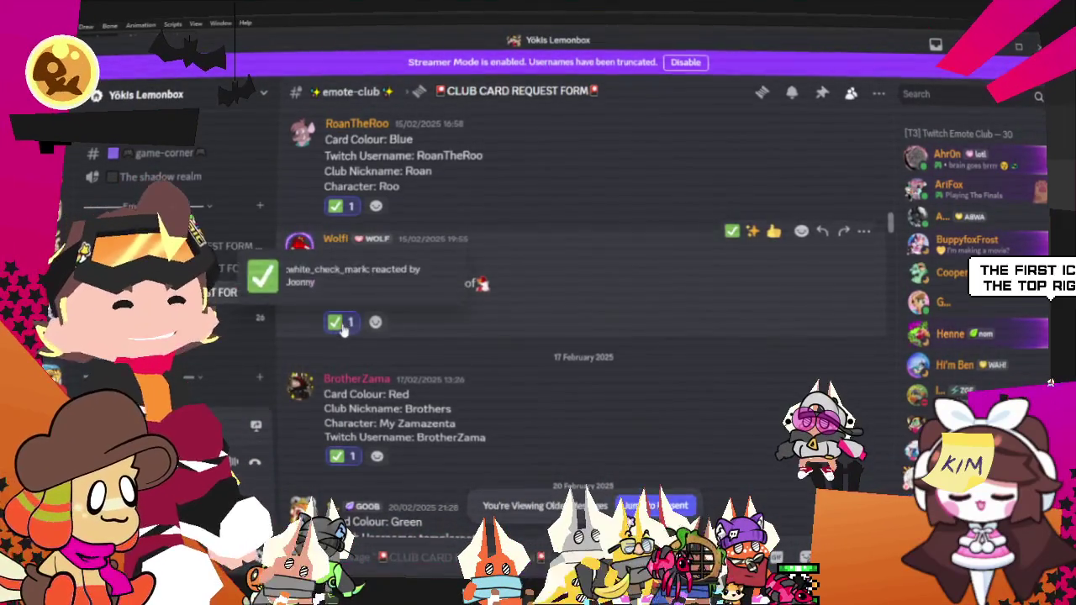
Step: Toggle check mark and red cross reactions on the red-wolf request, then return to Clip Studio Paint
{"action": "left_click", "coordinate": [341, 327]}
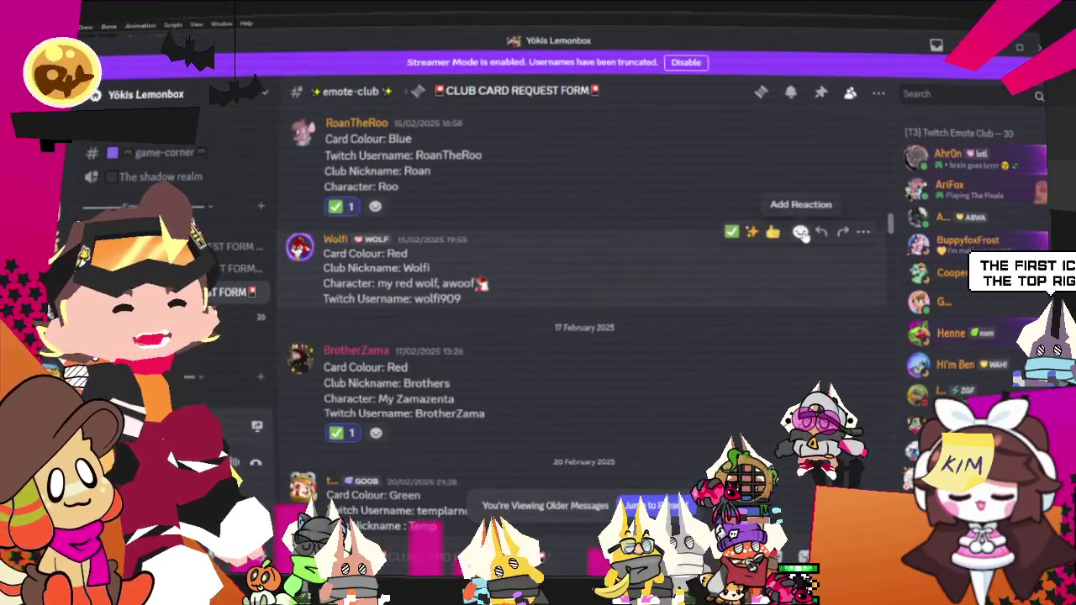
{"action": "left_click", "coordinate": [800, 231]}
{"action": "left_click", "coordinate": [624, 307]}
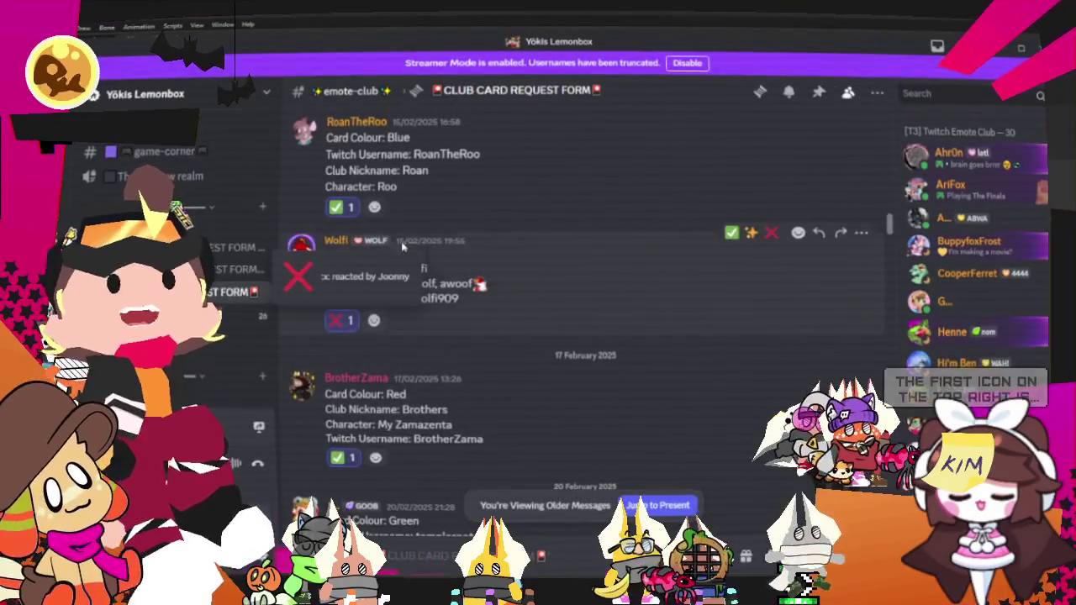
{"action": "left_click", "coordinate": [340, 321]}
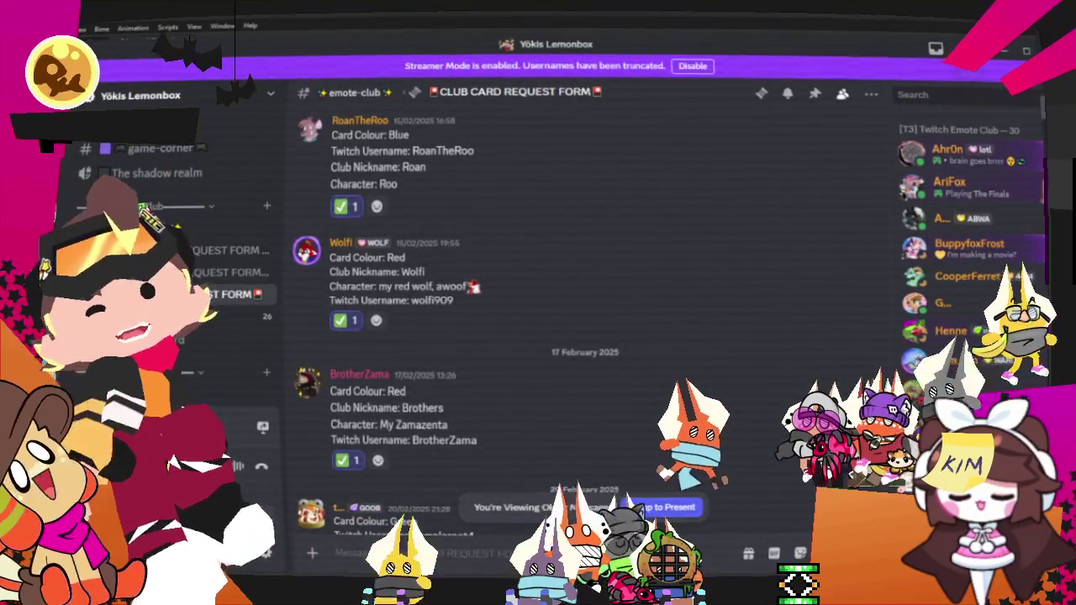
{"action": "left_click", "coordinate": [805, 14]}
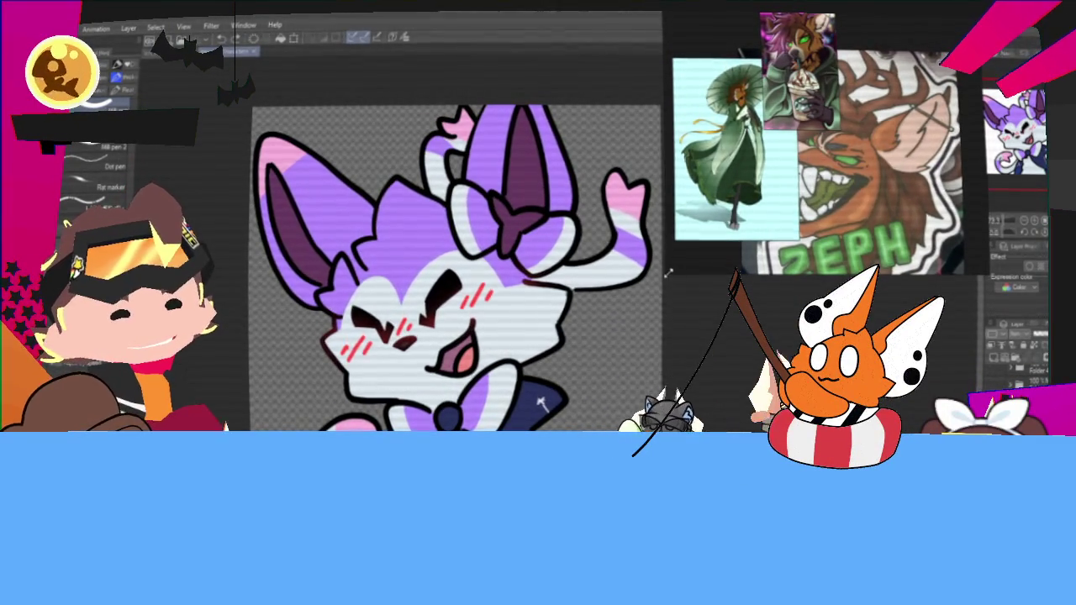
Step: Shrink the reference image panel beside the canvas
{"action": "left_click_drag", "start_coordinate": [670, 271], "coordinate": [733, 255]}
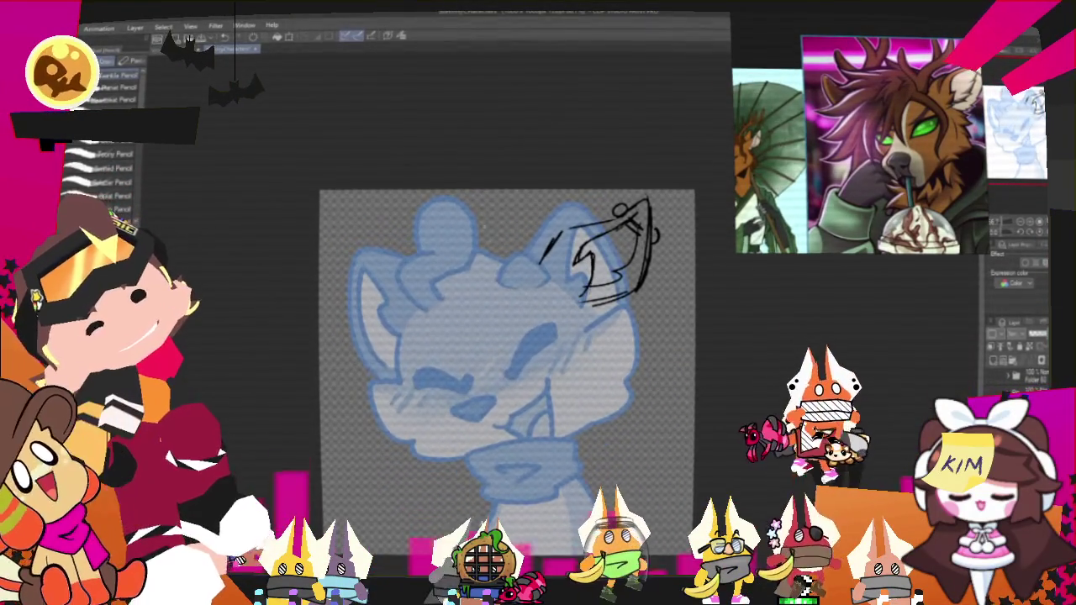
Step: Sketch the left ear outline and head's top-left curve, undoing a stray left-side stroke
{"action": "left_click_drag", "start_coordinate": [458, 259], "coordinate": [501, 286]}
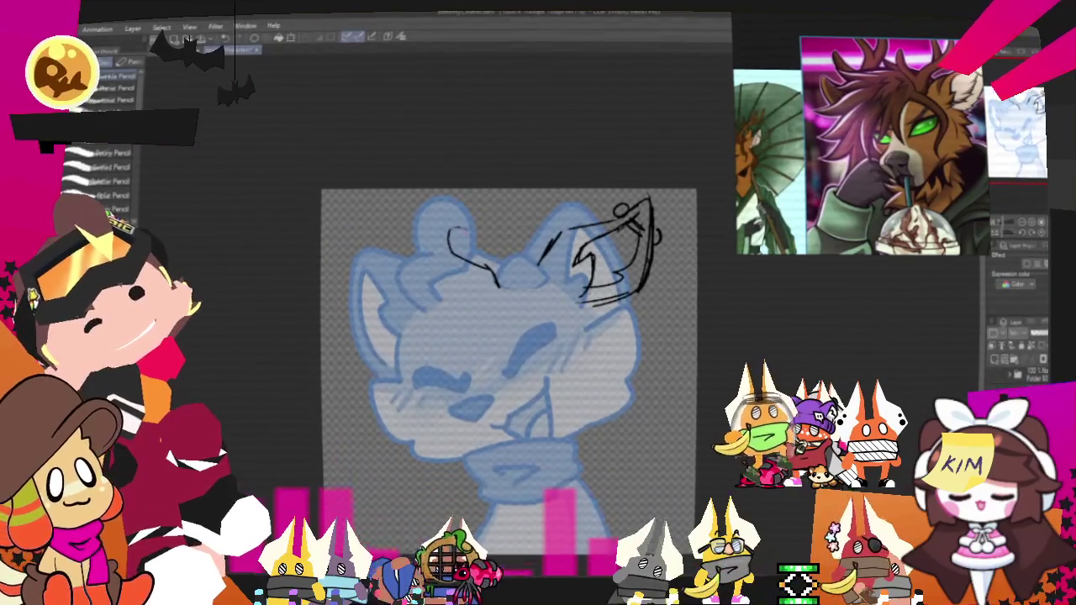
{"action": "left_click_drag", "start_coordinate": [448, 228], "coordinate": [496, 261]}
{"action": "left_click_drag", "start_coordinate": [464, 228], "coordinate": [458, 259]}
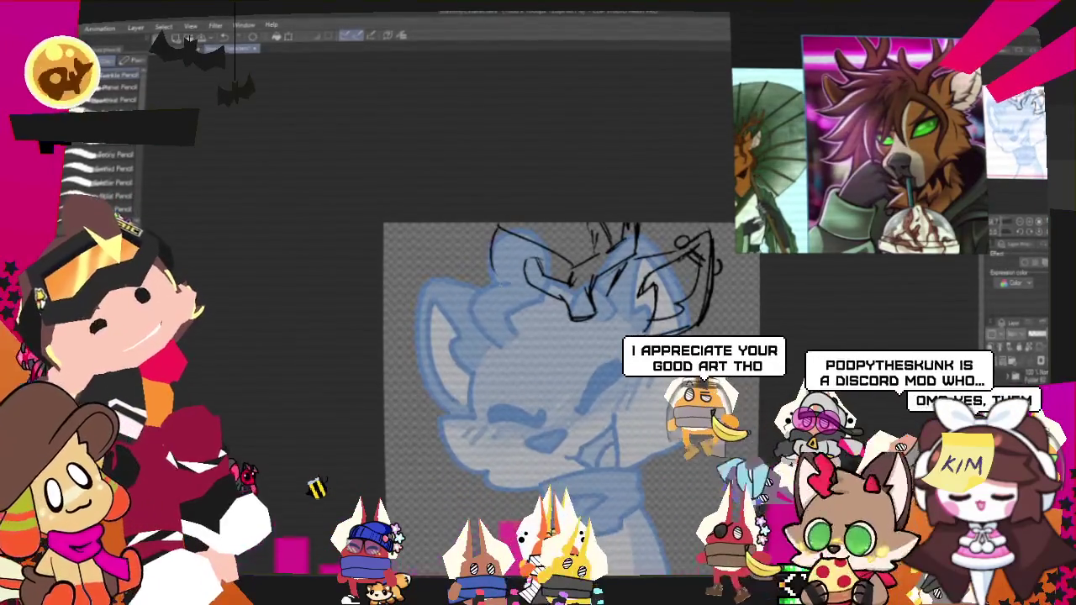
{"action": "left_click_drag", "start_coordinate": [496, 227], "coordinate": [551, 246]}
{"action": "mouse_move", "coordinate": [496, 271]}
{"action": "left_mouse_down"}
{"action": "mouse_move", "coordinate": [395, 284]}
{"action": "mouse_move", "coordinate": [437, 340]}
{"action": "mouse_move", "coordinate": [431, 405]}
{"action": "left_mouse_up"}
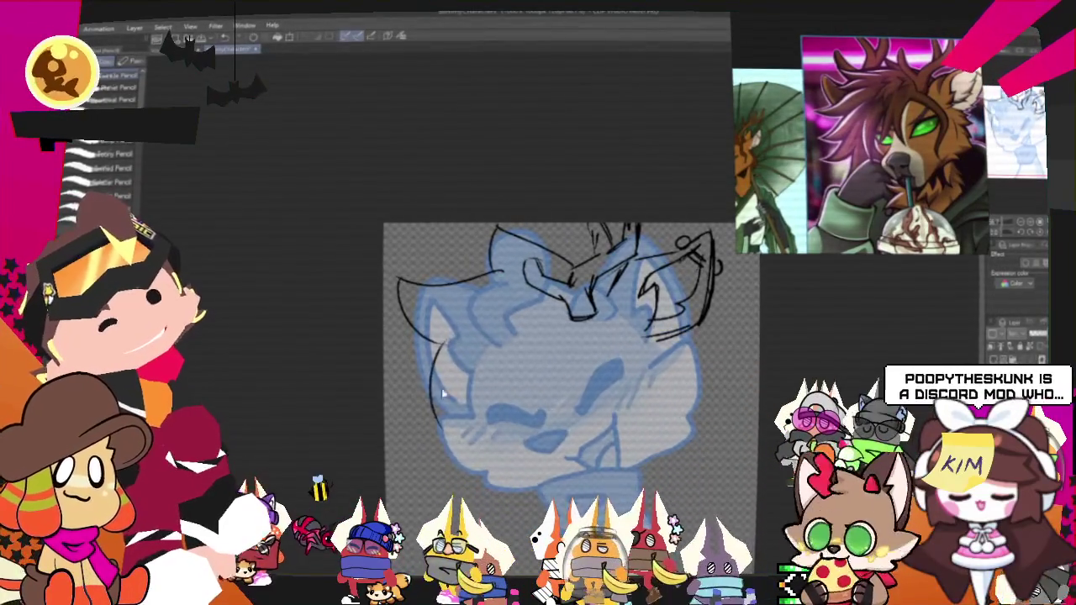
{"action": "key", "text": "ctrl+z"}
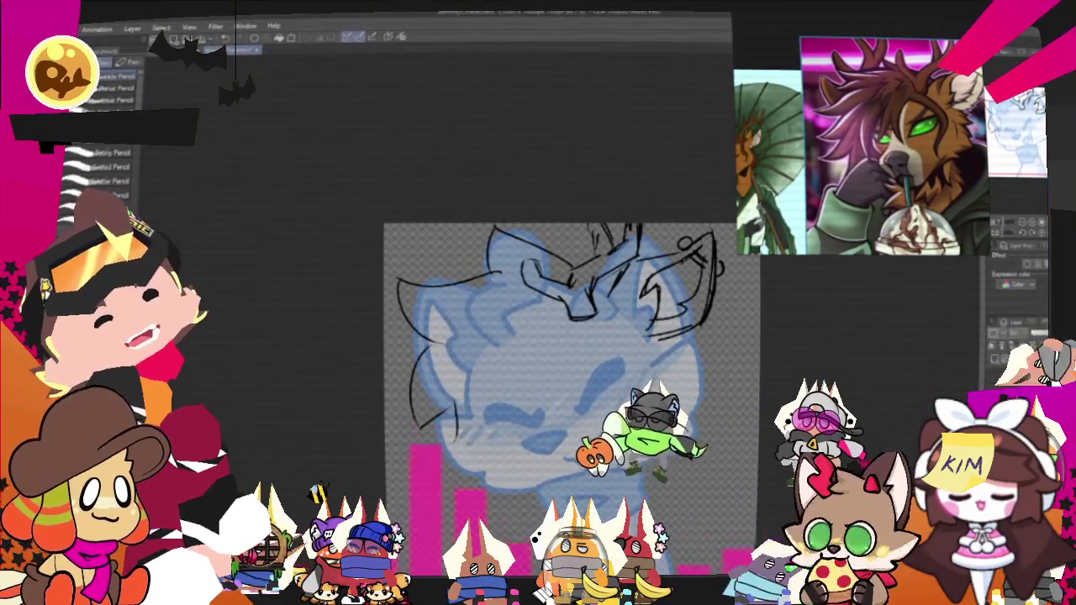
Step: Draw the lower head and diagonal face lines, then pan the view upward
{"action": "left_click_drag", "start_coordinate": [439, 395], "coordinate": [481, 439]}
{"action": "left_click_drag", "start_coordinate": [561, 324], "coordinate": [490, 437]}
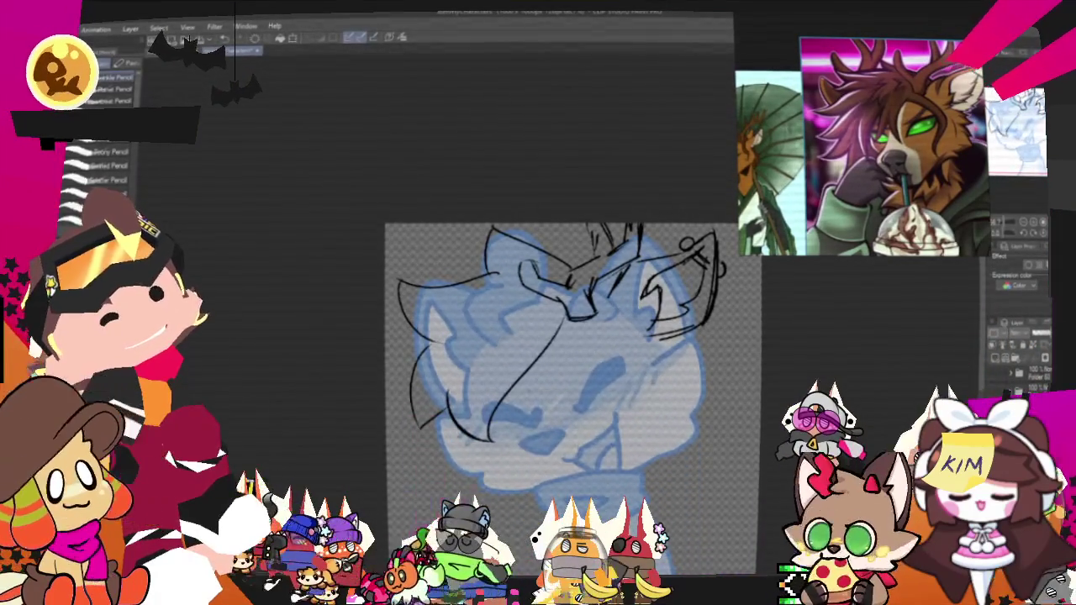
{"action": "left_click_drag", "start_coordinate": [554, 326], "coordinate": [512, 401]}
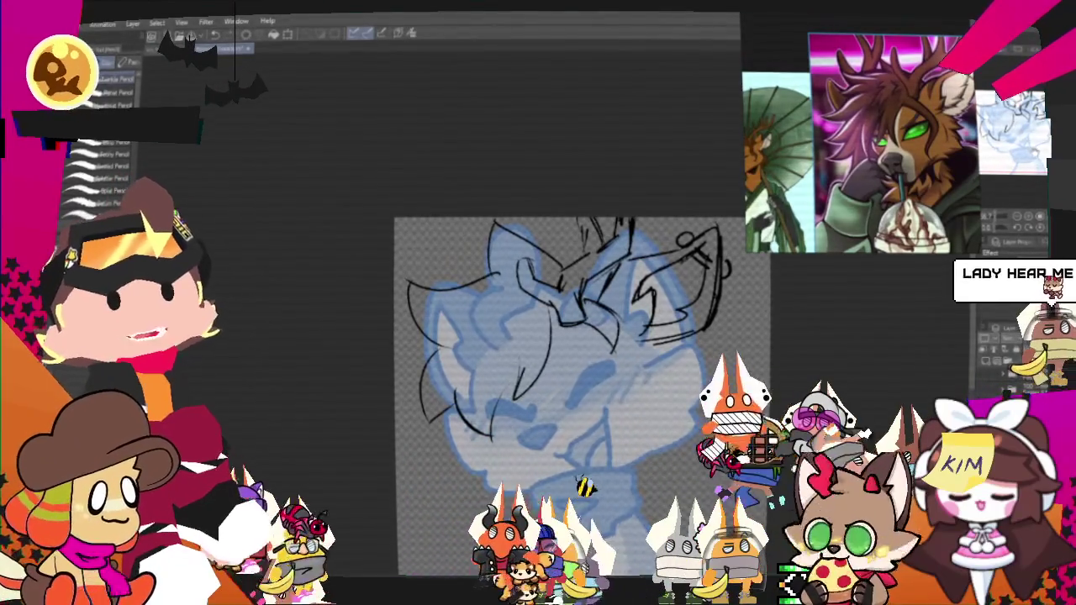
{"action": "mouse_move", "coordinate": [580, 378]}
{"action": "left_mouse_down"}
{"action": "mouse_move", "coordinate": [553, 366]}
{"action": "mouse_move", "coordinate": [551, 379]}
{"action": "left_mouse_up"}
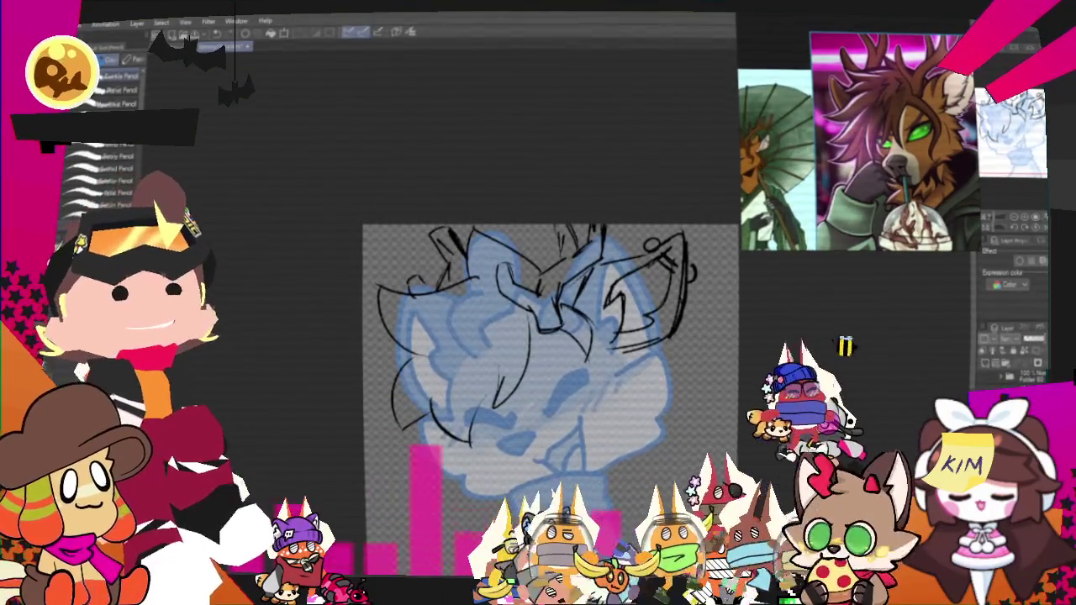
{"action": "left_click_drag", "start_coordinate": [546, 378], "coordinate": [543, 313]}
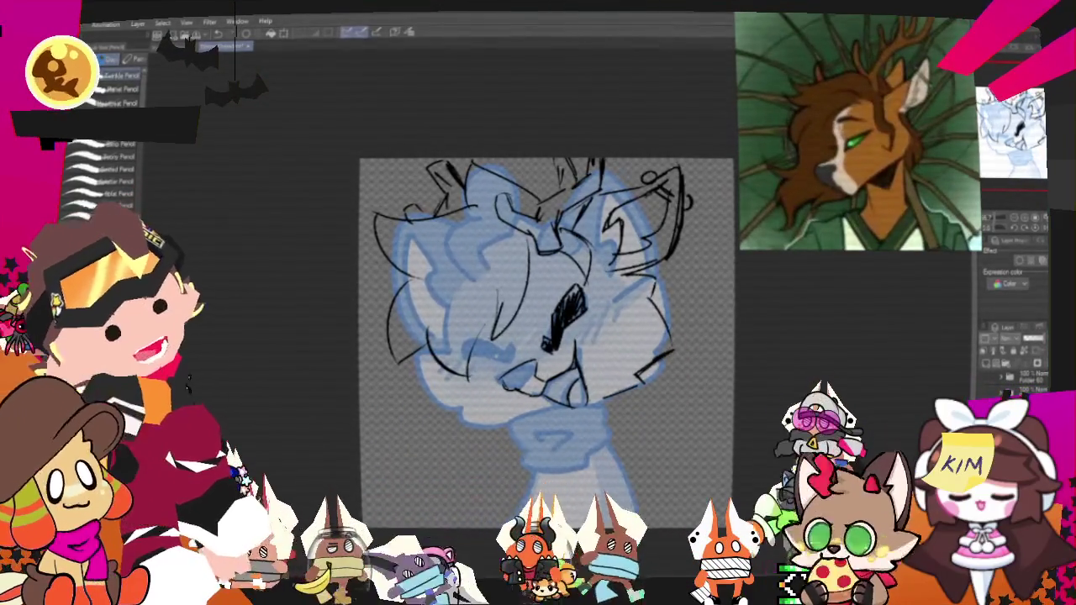
Step: Lasso and delete the head's left-side black lines, then draw a new top-left hair curve
{"action": "key", "text": "m"}
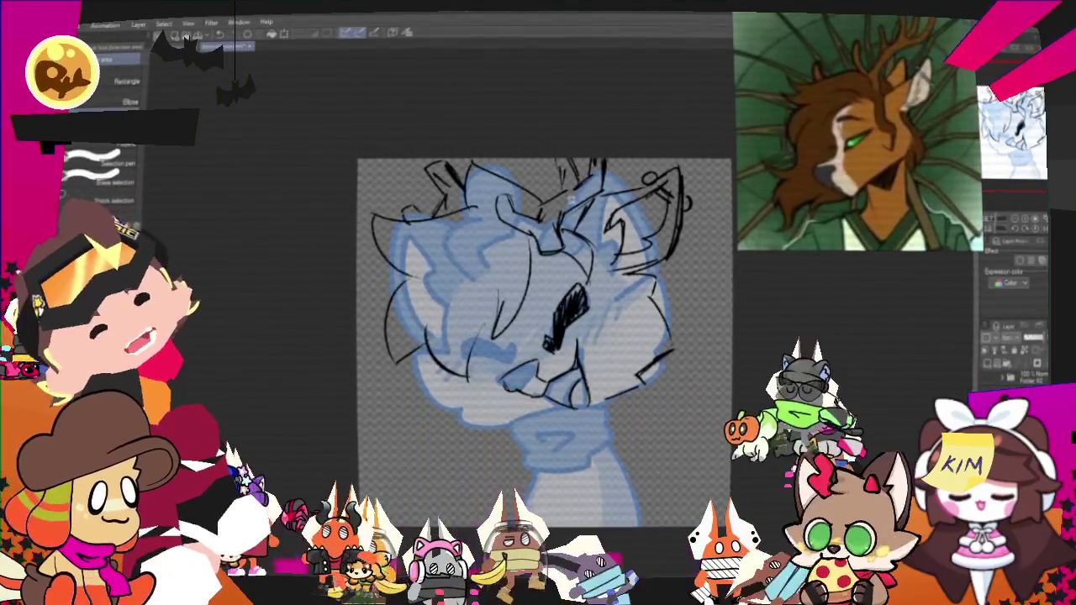
{"action": "left_click_drag", "start_coordinate": [546, 181], "coordinate": [465, 163]}
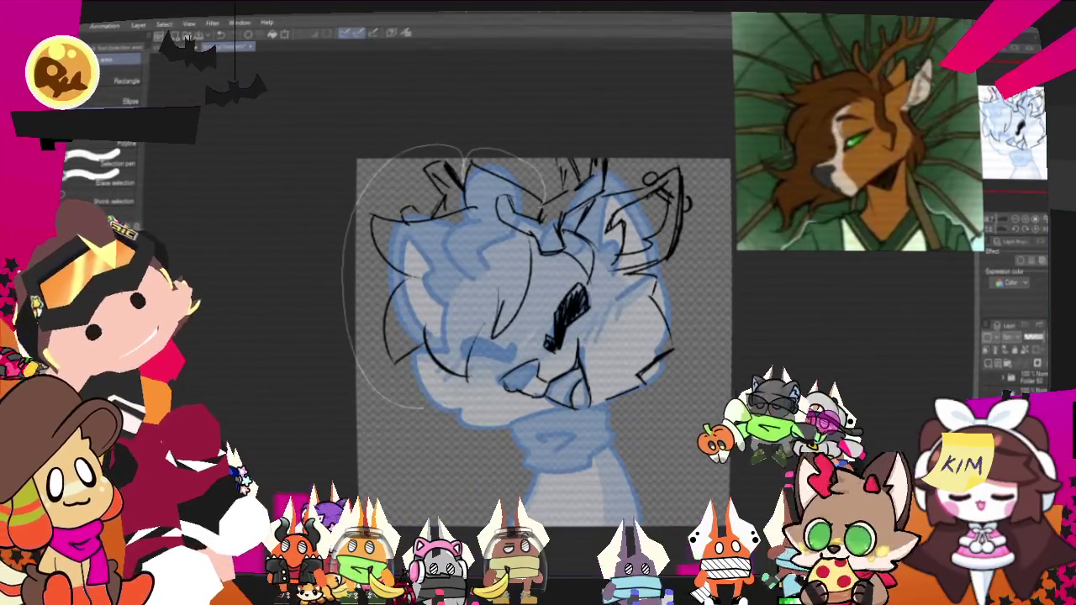
{"action": "left_click_drag", "start_coordinate": [432, 405], "coordinate": [484, 197]}
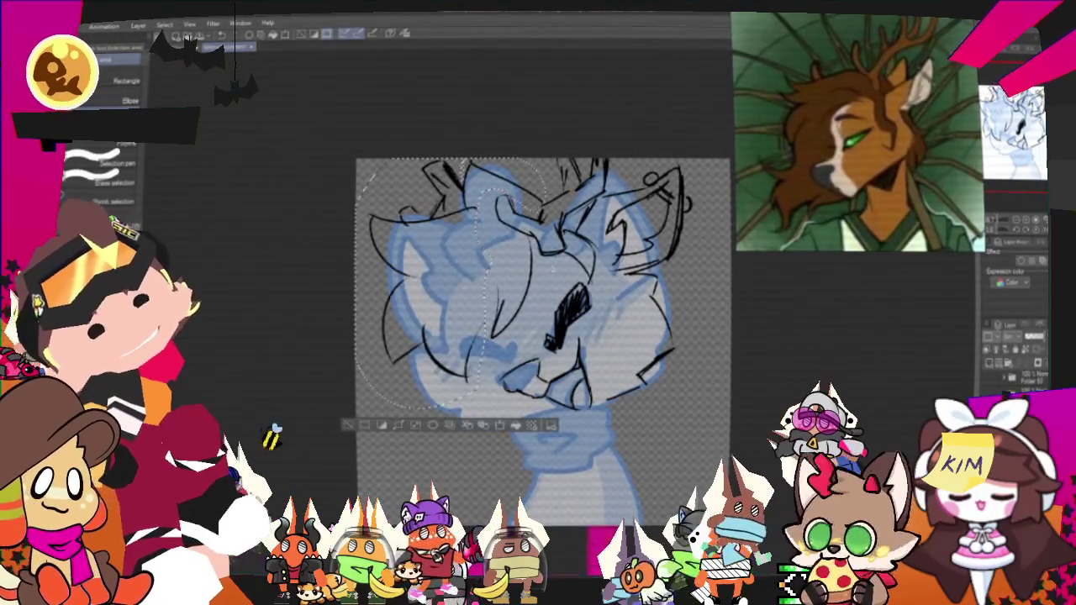
{"action": "key", "text": "Delete"}
{"action": "key", "text": "ctrl+d"}
{"action": "key", "text": "p"}
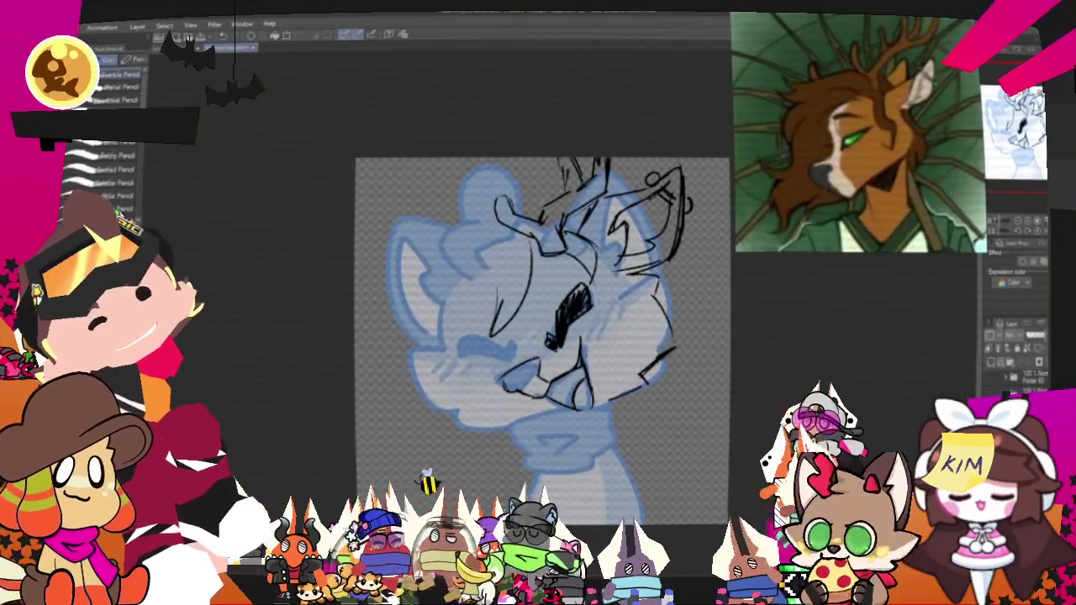
{"action": "left_click_drag", "start_coordinate": [383, 239], "coordinate": [504, 192]}
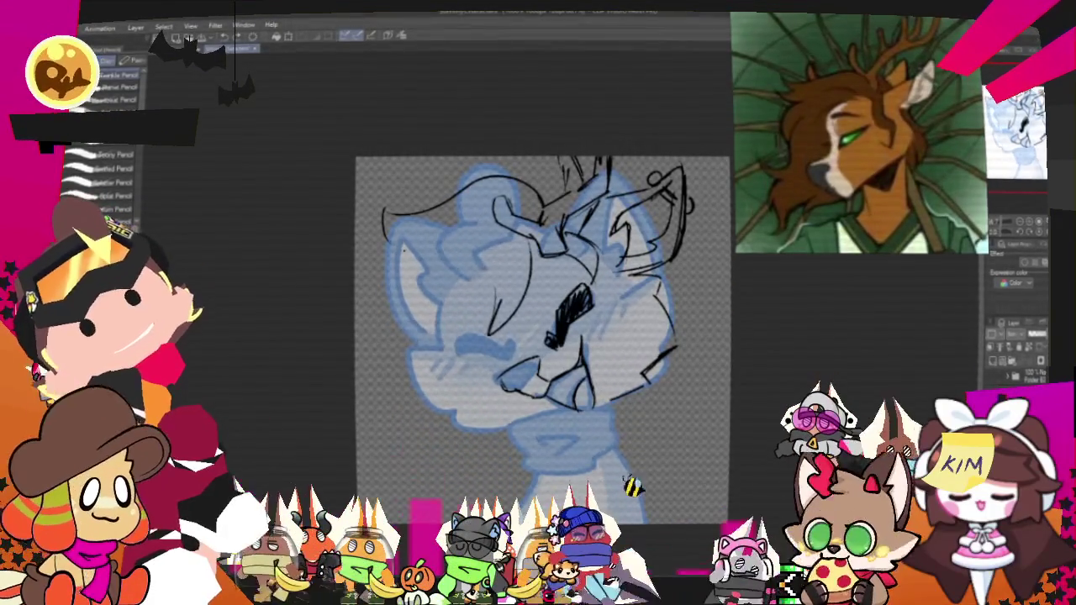
Step: Redraw the head's left outline, add face strokes, and hatch the left eye thickly
{"action": "mouse_move", "coordinate": [402, 250]}
{"action": "left_mouse_down"}
{"action": "mouse_move", "coordinate": [363, 395]}
{"action": "mouse_move", "coordinate": [392, 438]}
{"action": "left_mouse_up"}
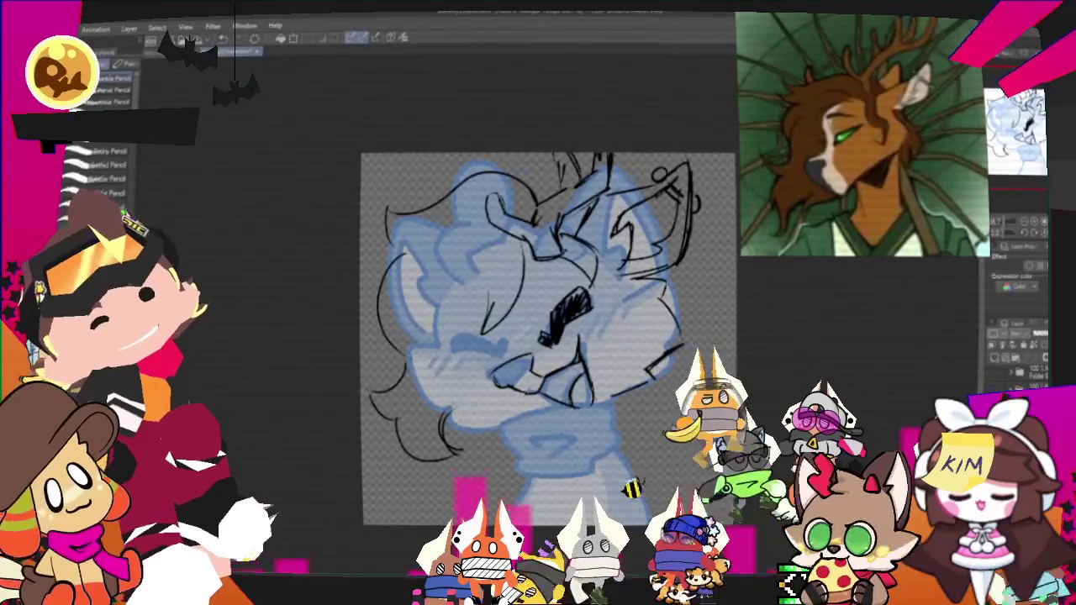
{"action": "left_click_drag", "start_coordinate": [580, 252], "coordinate": [605, 290]}
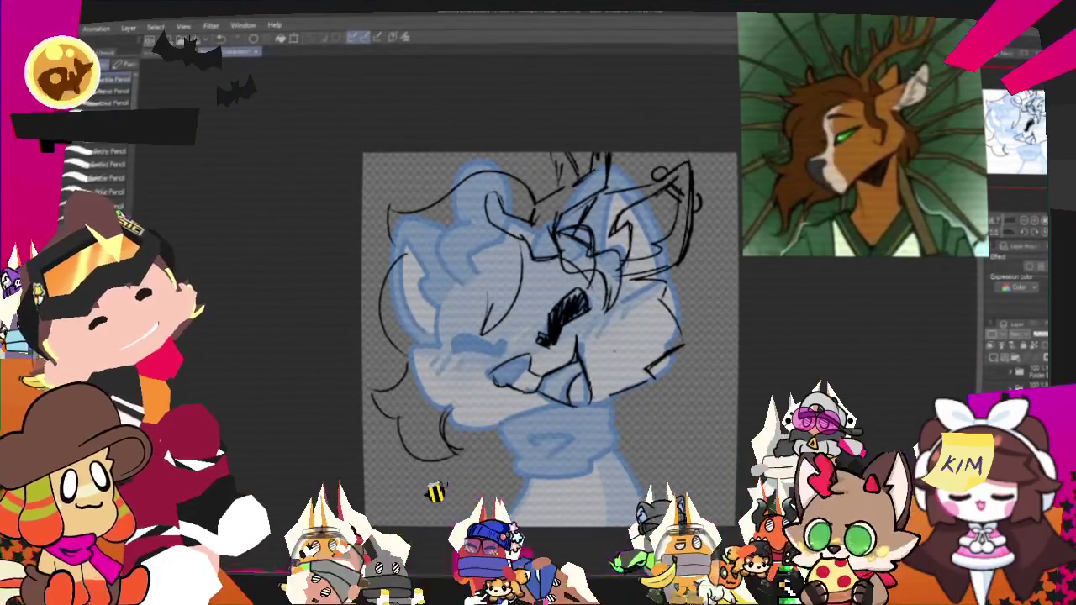
{"action": "key", "text": "p"}
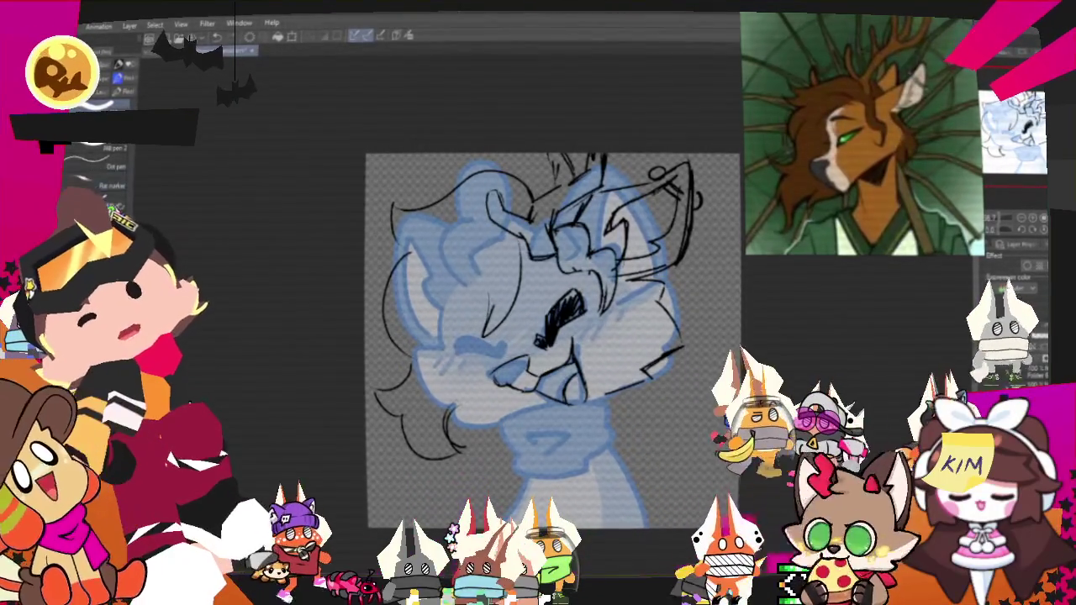
{"action": "key", "text": "p"}
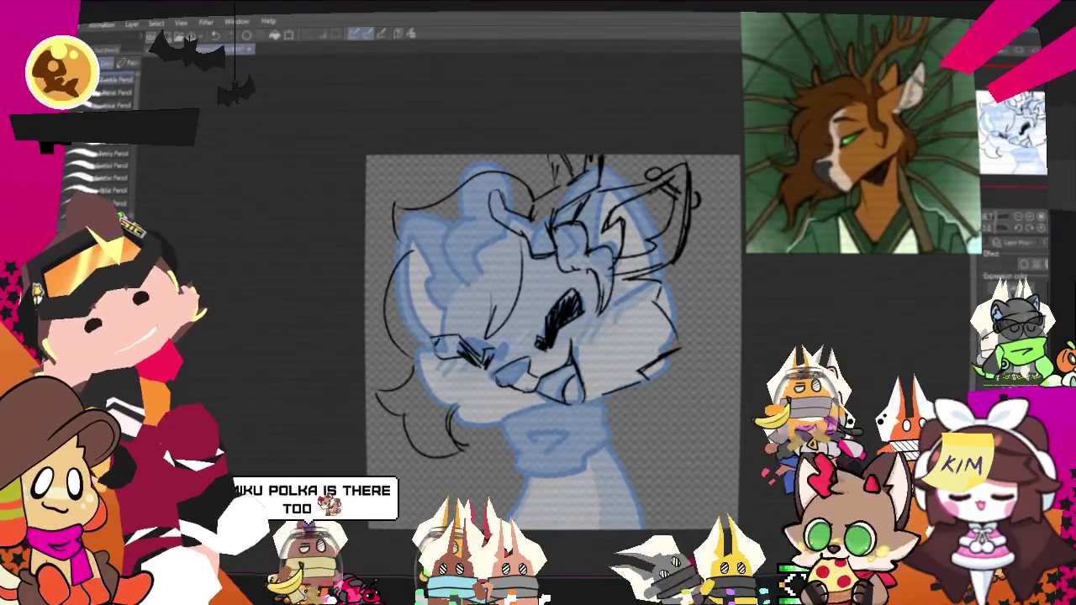
{"action": "left_click_drag", "start_coordinate": [432, 338], "coordinate": [489, 360]}
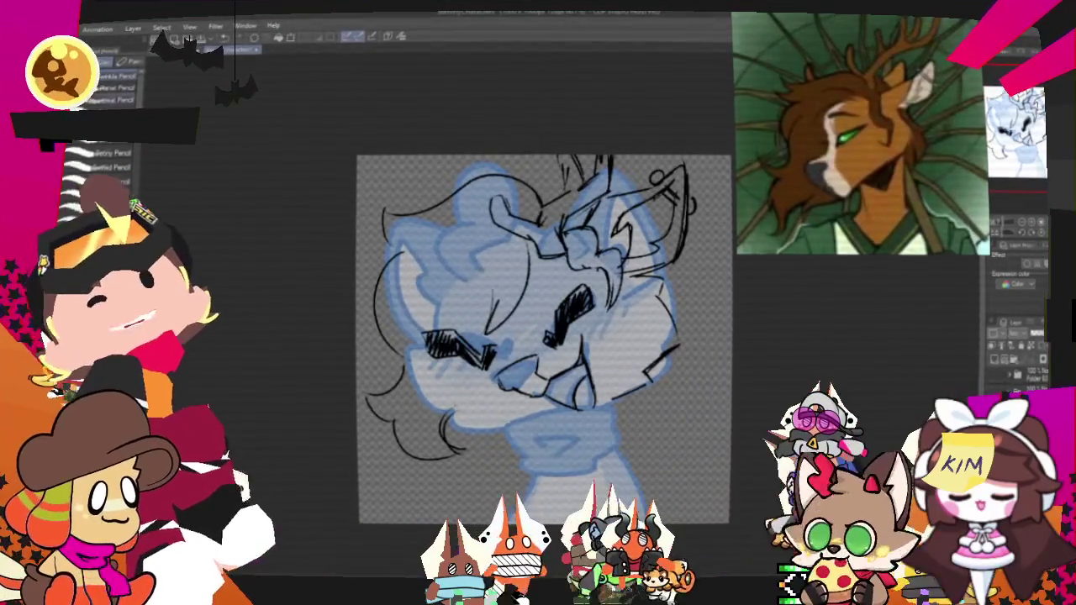
Step: Lasso the left eye lines, scale/rotate them into place, and deselect
{"action": "key", "text": "m"}
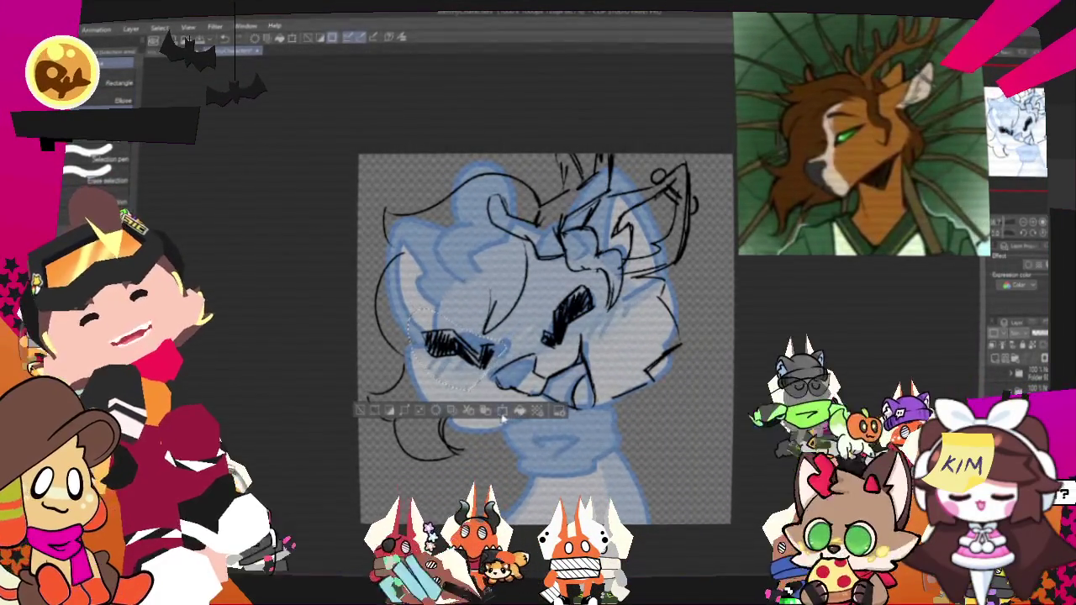
{"action": "left_click", "coordinate": [502, 410]}
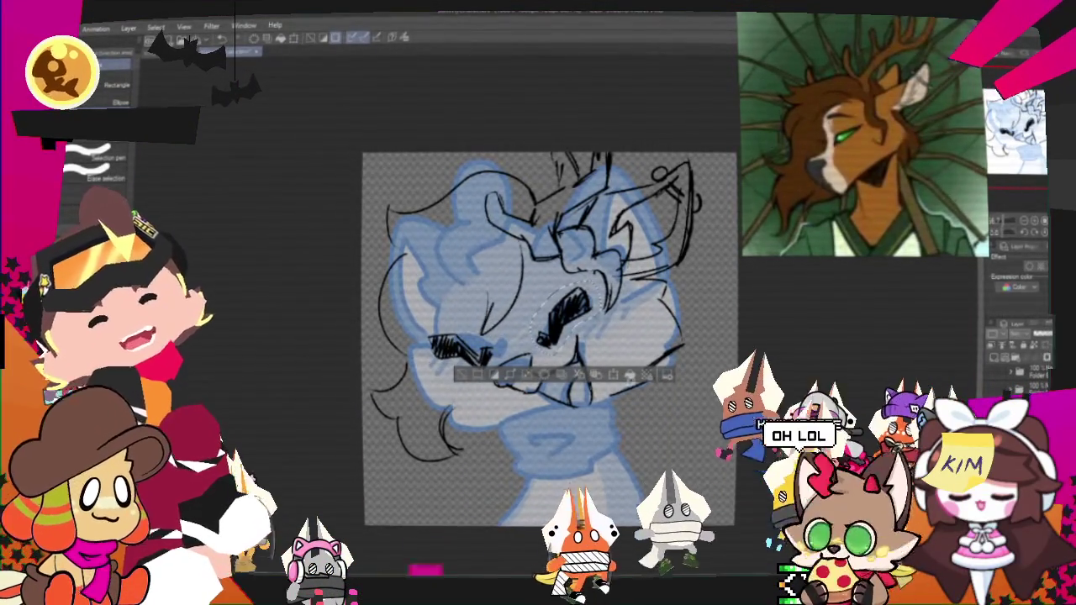
{"action": "key", "text": "o"}
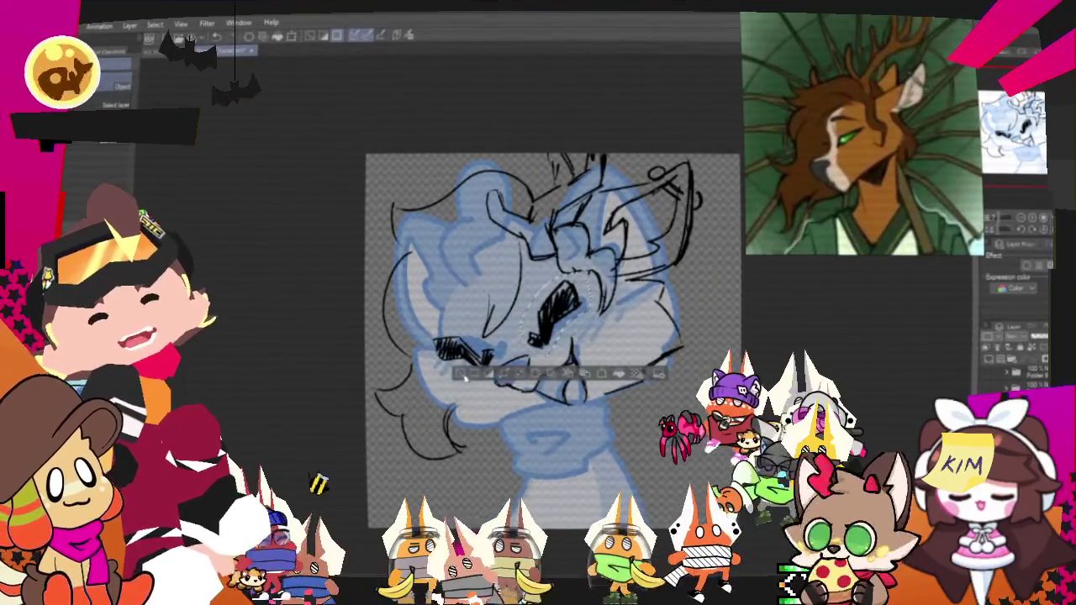
{"action": "key", "text": "ctrl+d"}
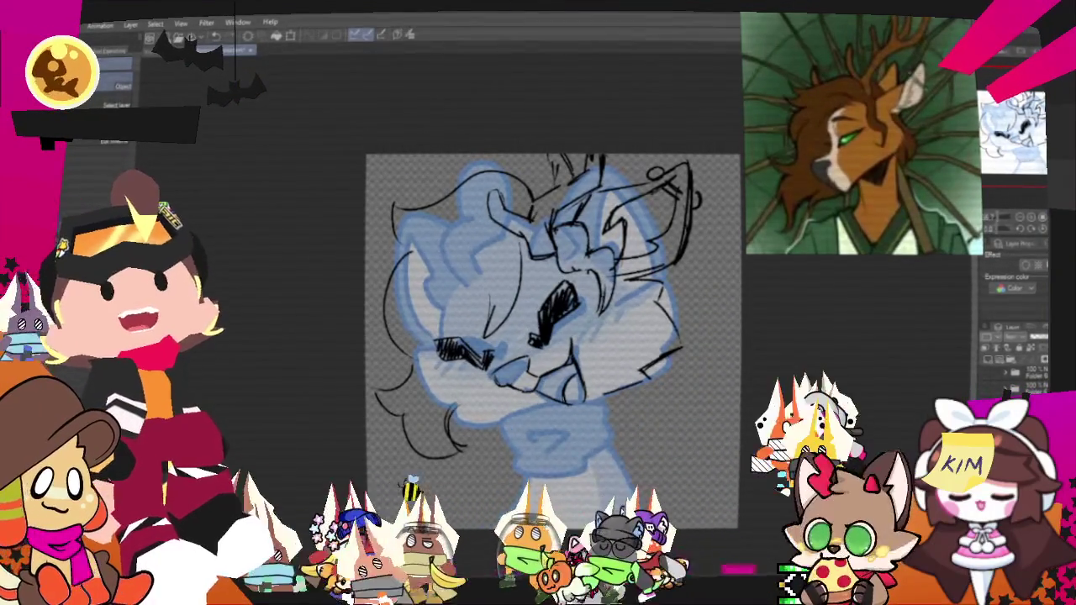
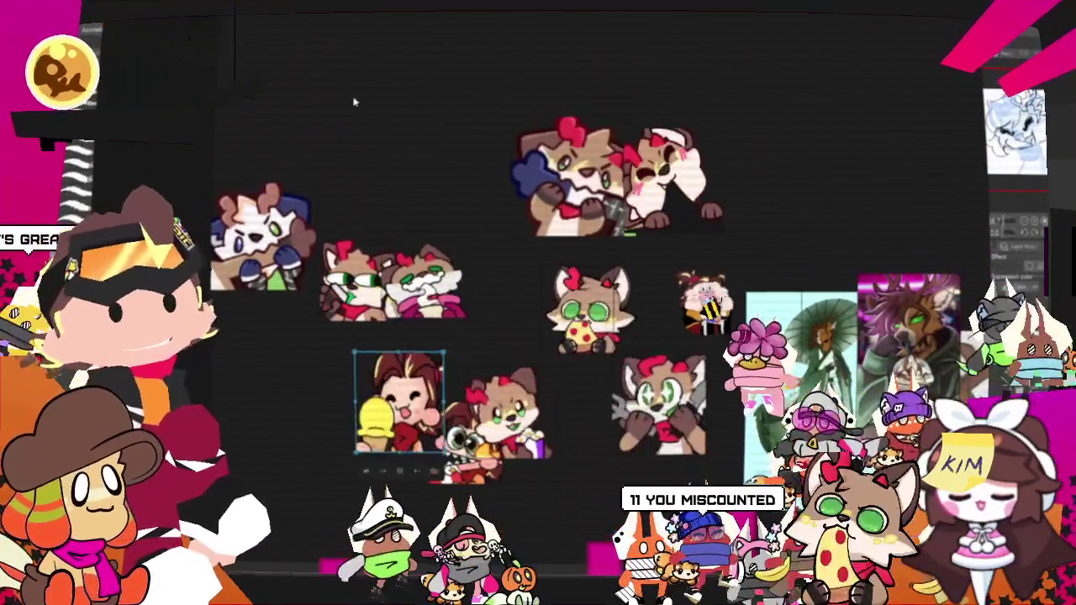
Step: Marquee-select the upper-right ear area of the deer sketch
{"action": "mouse_move", "coordinate": [354, 101]}
{"action": "left_mouse_down"}
{"action": "mouse_move", "coordinate": [650, 492]}
{"action": "mouse_move", "coordinate": [533, 396]}
{"action": "left_mouse_up"}
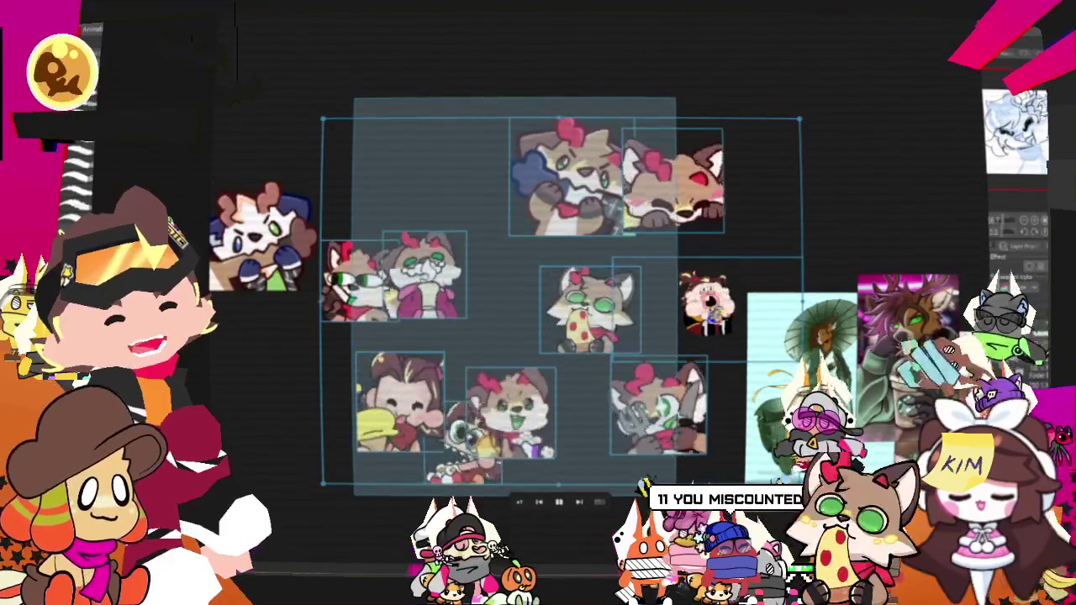
{"action": "left_click", "coordinate": [417, 169]}
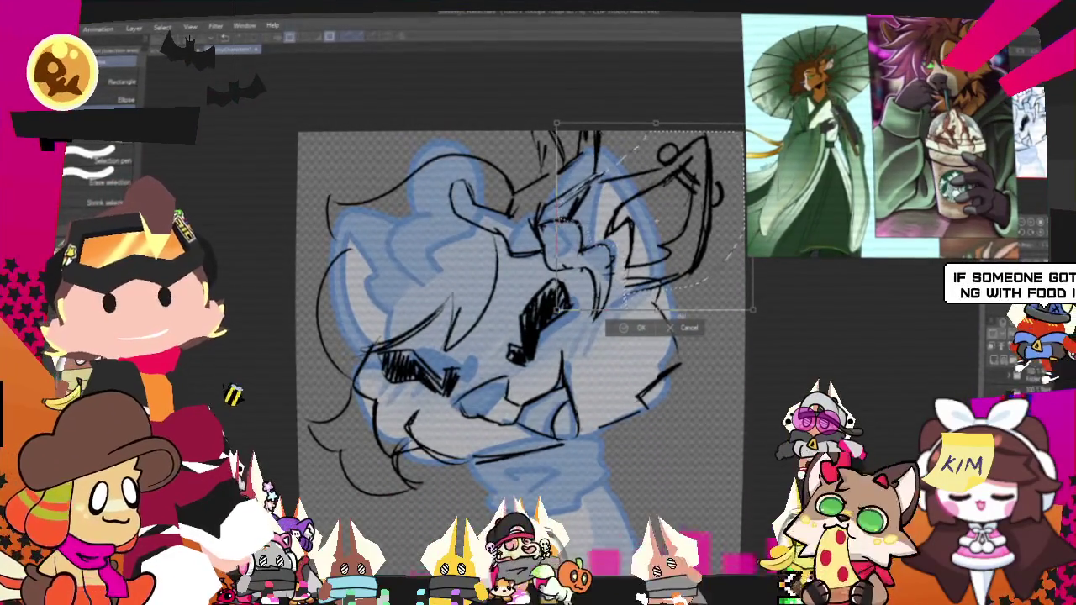
Step: Commit the enlarged, outward-pulled ear transform and deselect
{"action": "key", "text": "Return"}
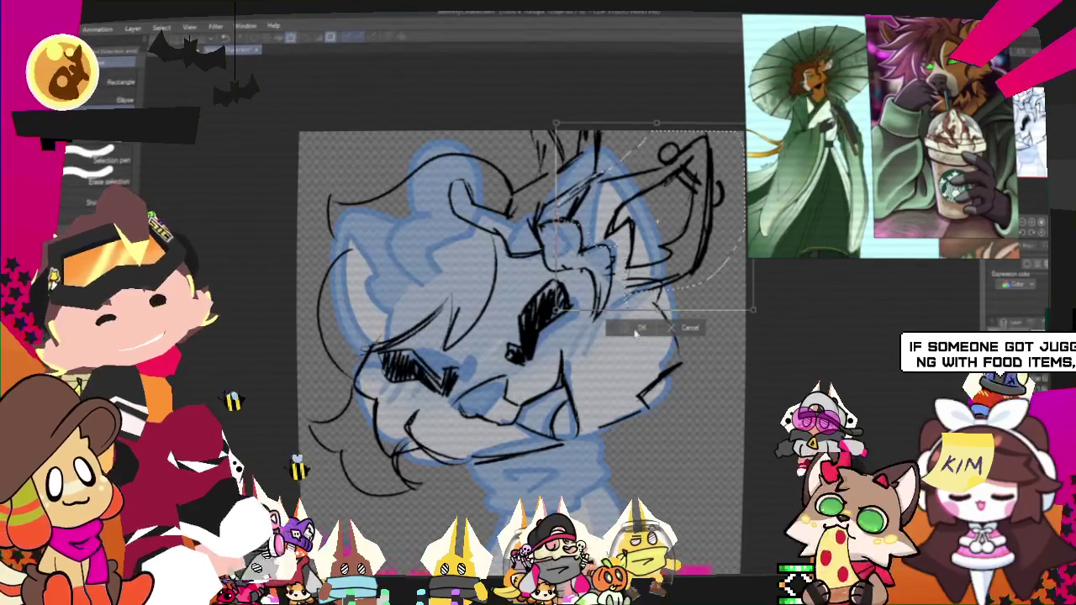
{"action": "key", "text": "ctrl+d"}
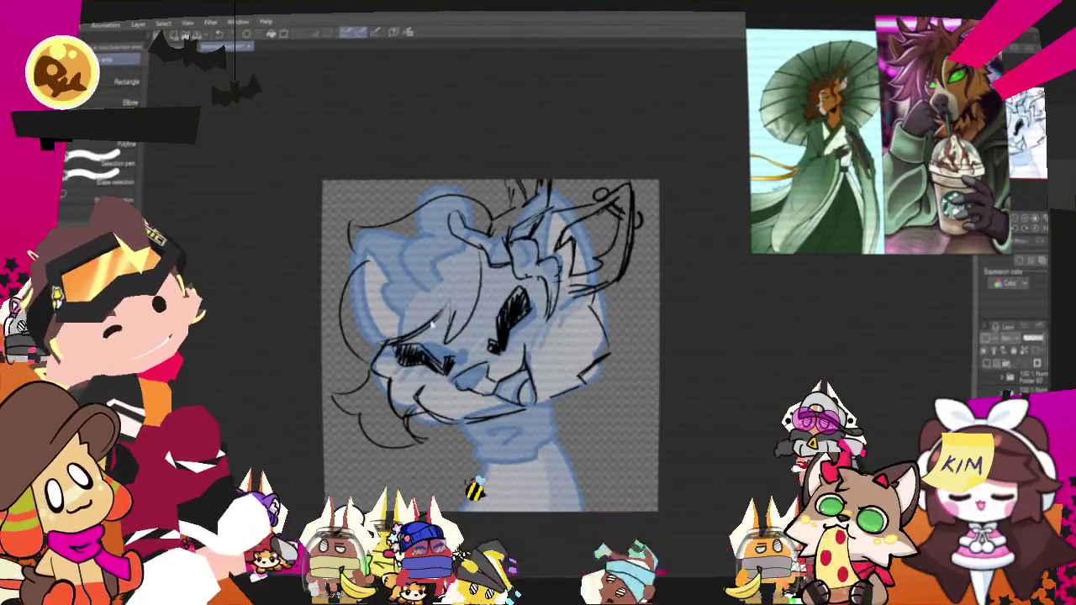
Step: Sketch extra pencil strokes and hatching on the deer's chin and neck
{"action": "scroll", "coordinate": [489, 362], "scroll_direction": "up", "scroll_amount": 2}
{"action": "scroll", "coordinate": [508, 201], "scroll_direction": "down", "scroll_amount": 3}
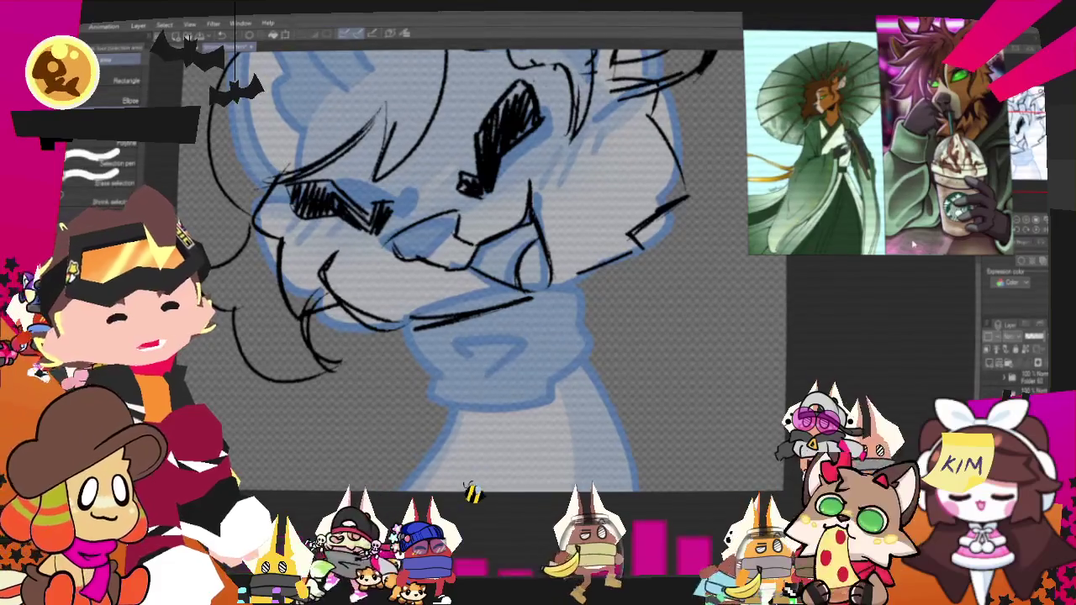
{"action": "scroll", "coordinate": [437, 418], "scroll_direction": "down", "scroll_amount": 2}
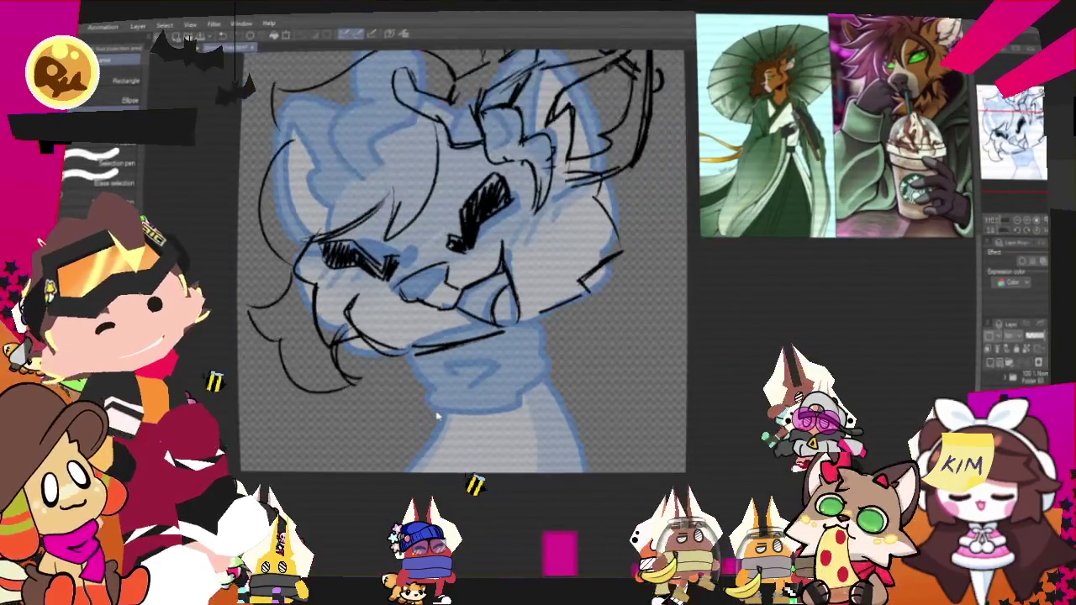
{"action": "scroll", "coordinate": [436, 418], "scroll_direction": "up", "scroll_amount": 1}
{"action": "key", "text": "p"}
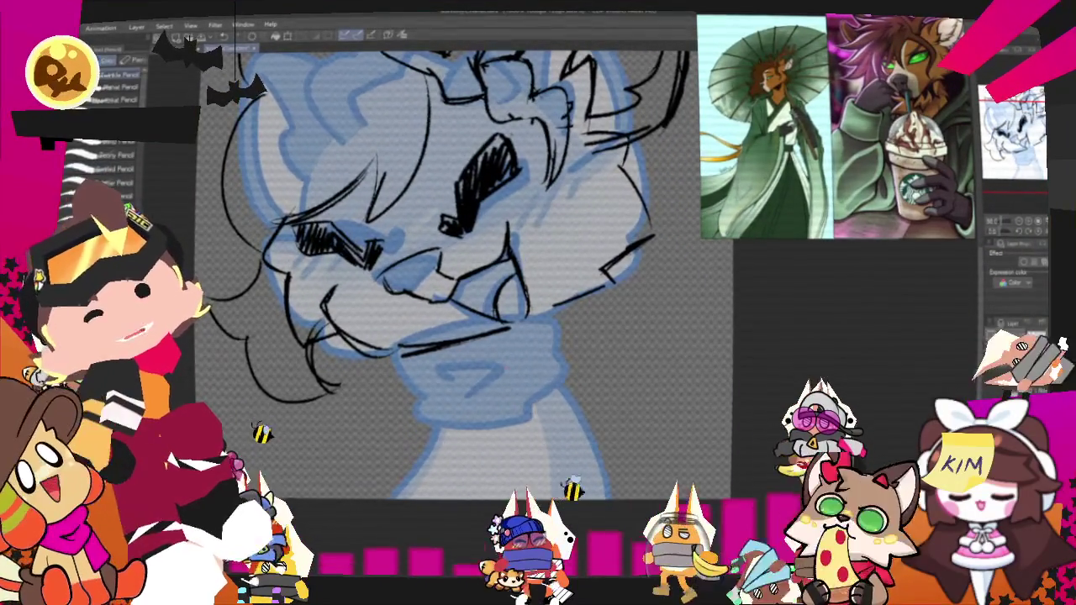
{"action": "left_click_drag", "start_coordinate": [403, 358], "coordinate": [459, 406]}
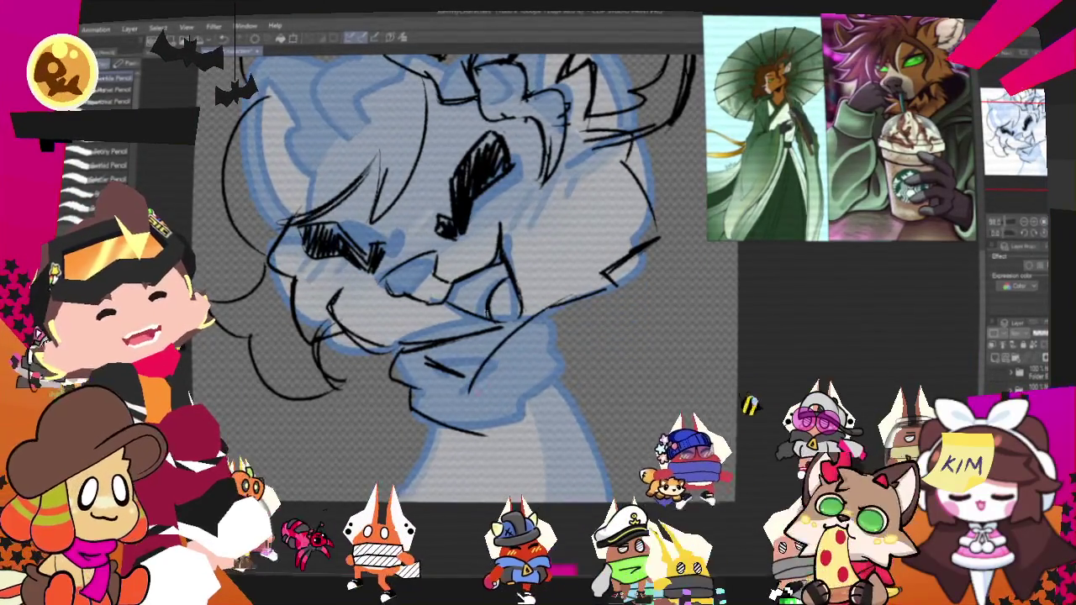
{"action": "left_click_drag", "start_coordinate": [602, 301], "coordinate": [568, 365]}
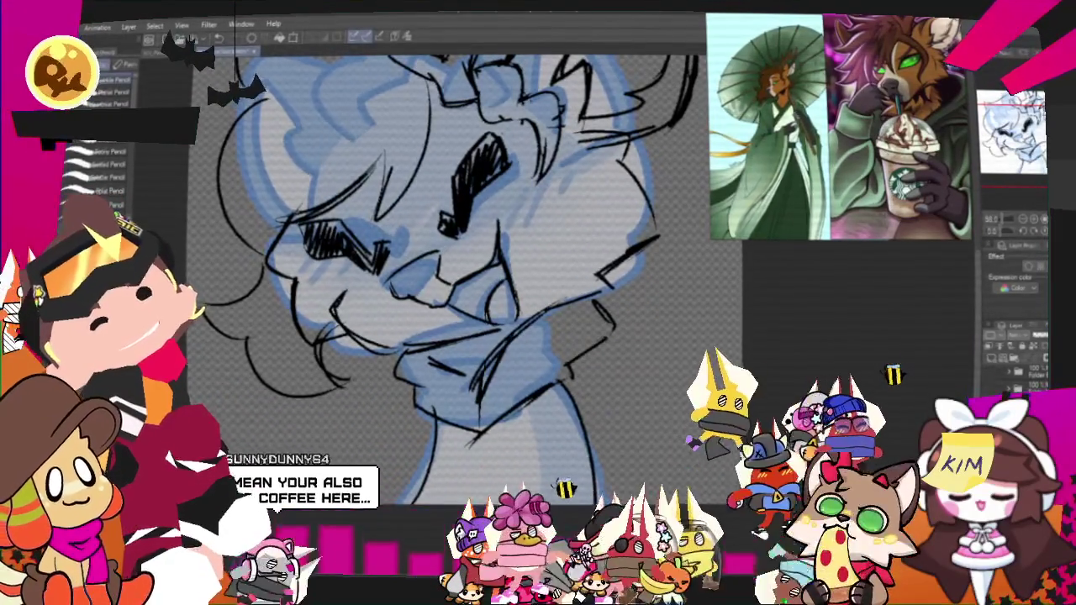
{"action": "left_click_drag", "start_coordinate": [542, 380], "coordinate": [488, 421]}
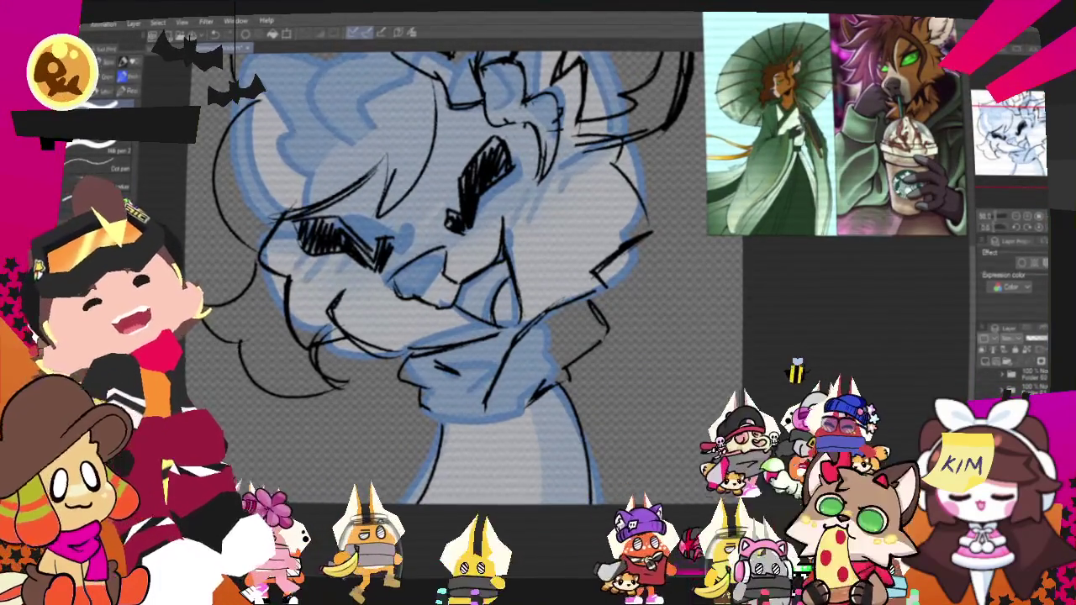
Step: Add pencil touch-up strokes along the lower part of the sketch
{"action": "key", "text": "p"}
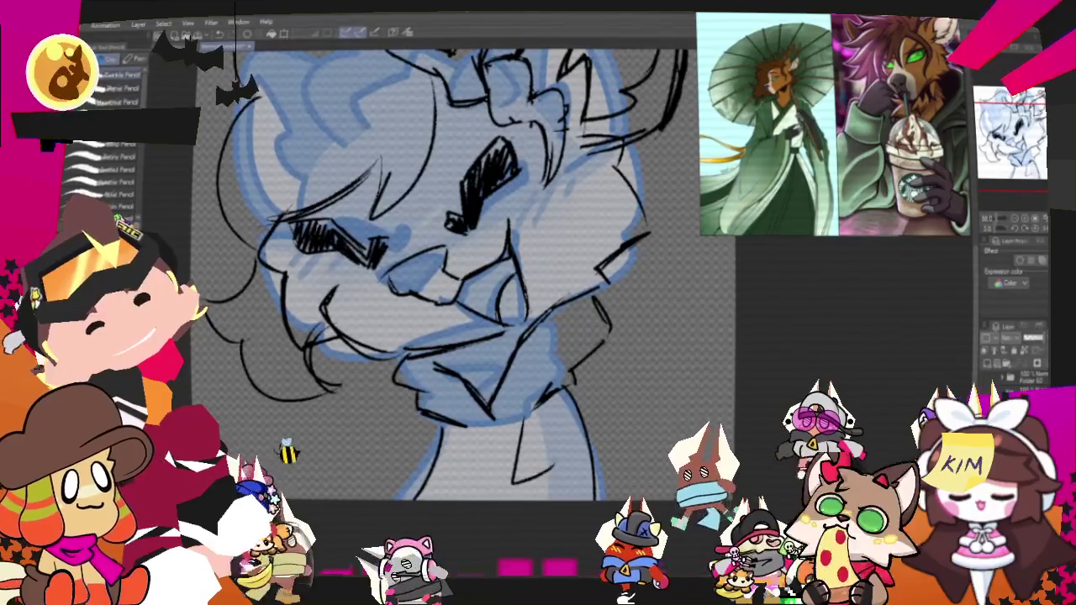
{"action": "left_click_drag", "start_coordinate": [461, 427], "coordinate": [466, 477]}
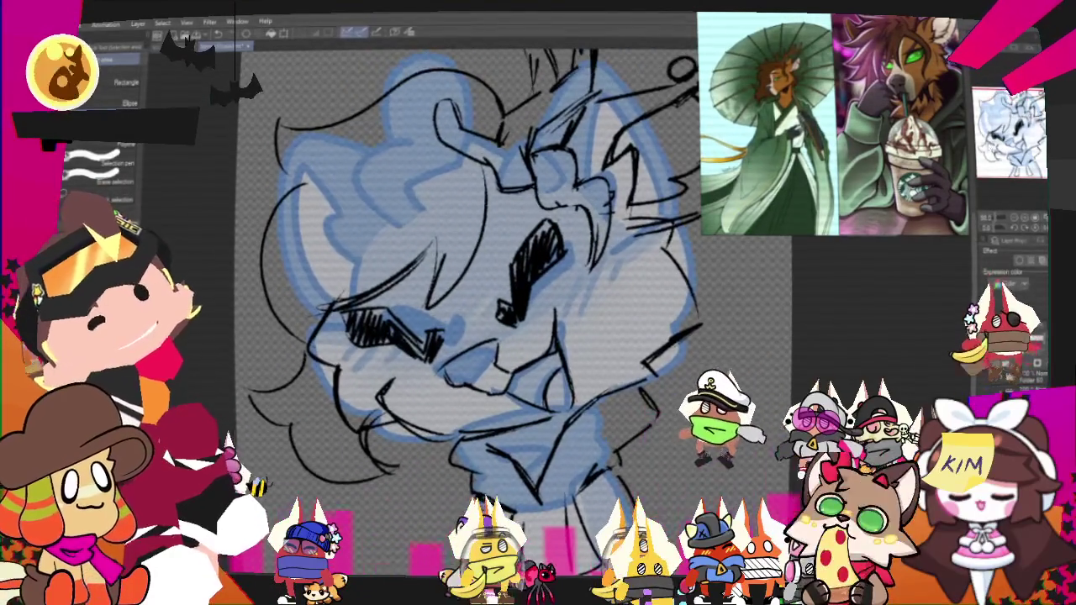
{"action": "scroll", "coordinate": [467, 294], "scroll_direction": "down", "scroll_amount": 2}
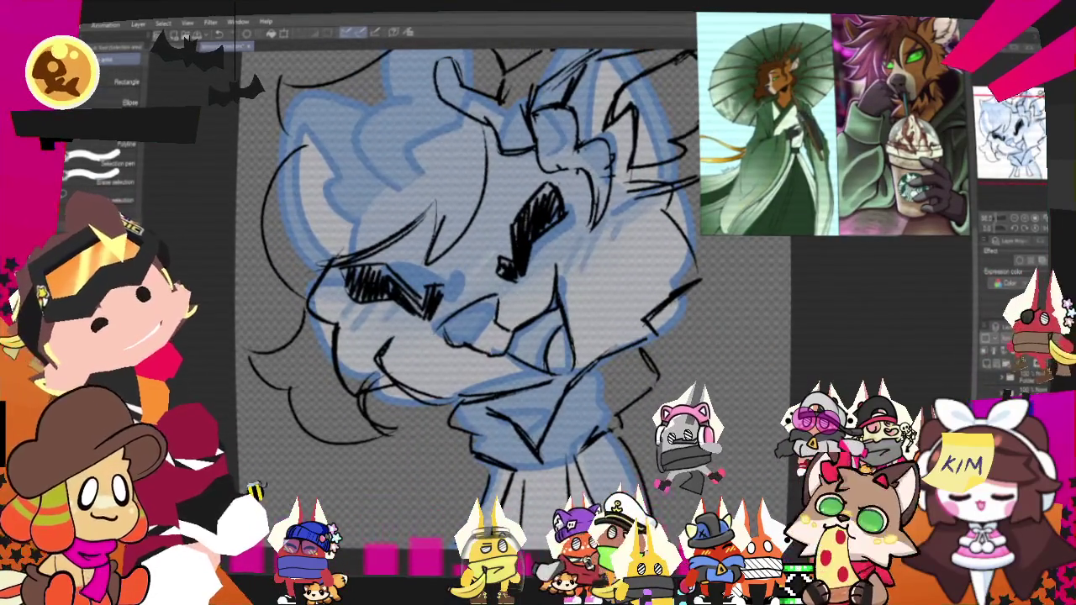
{"action": "left_click_drag", "start_coordinate": [504, 361], "coordinate": [448, 432]}
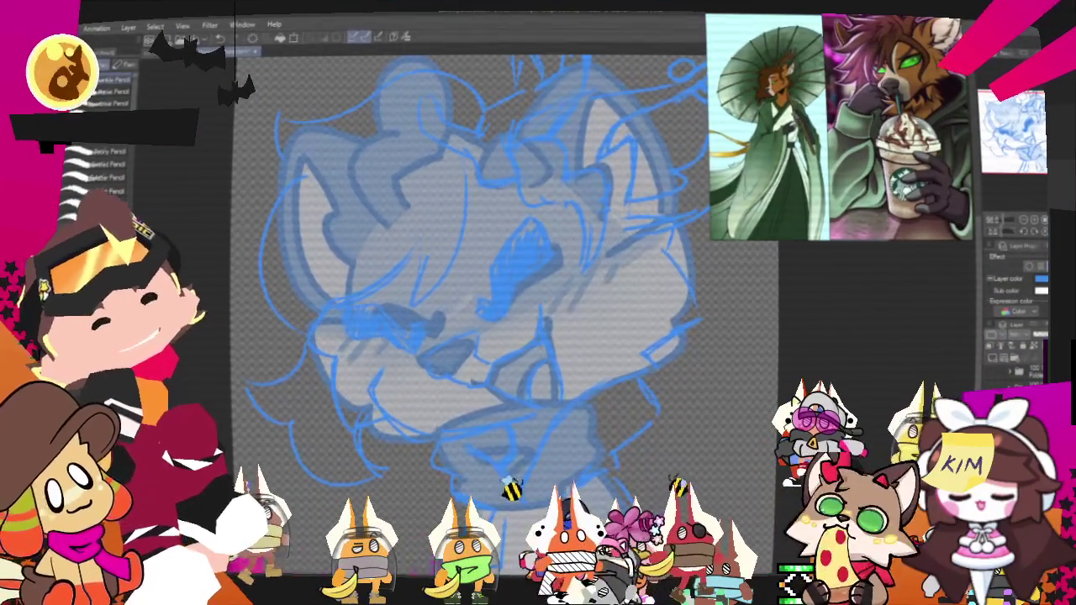
Step: Hide the grey base sketch layer, then try and undo a test ink stroke
{"action": "left_click", "coordinate": [990, 360]}
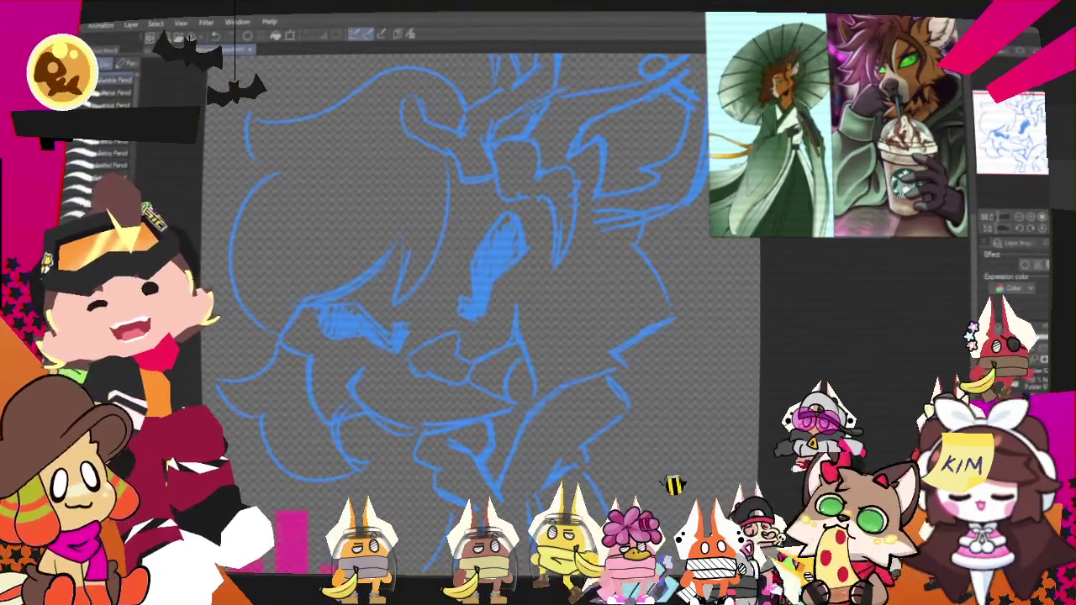
{"action": "key", "text": "p"}
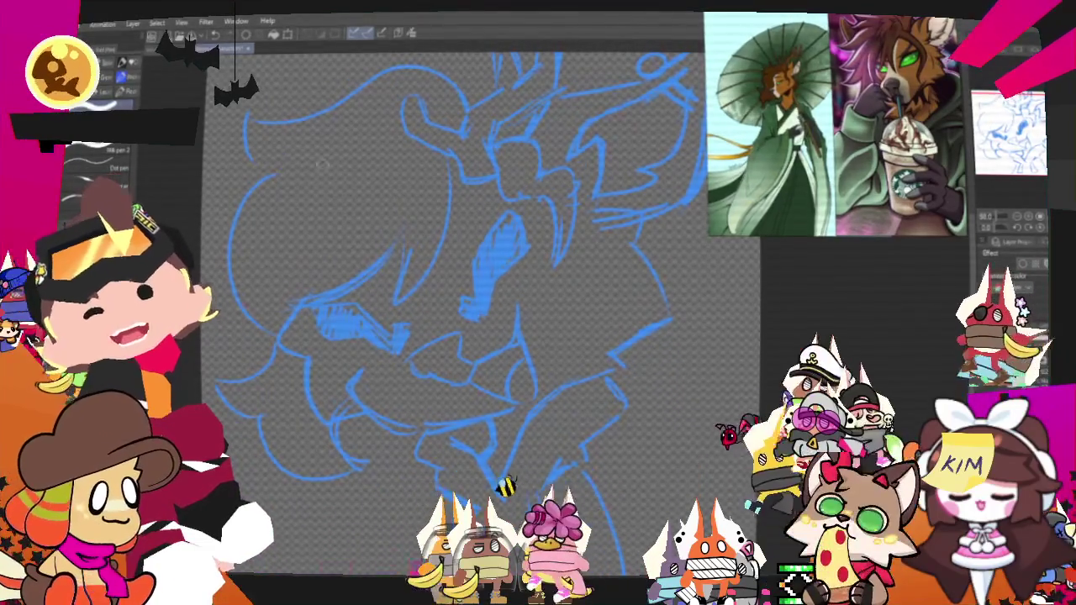
{"action": "left_click_drag", "start_coordinate": [513, 178], "coordinate": [567, 382]}
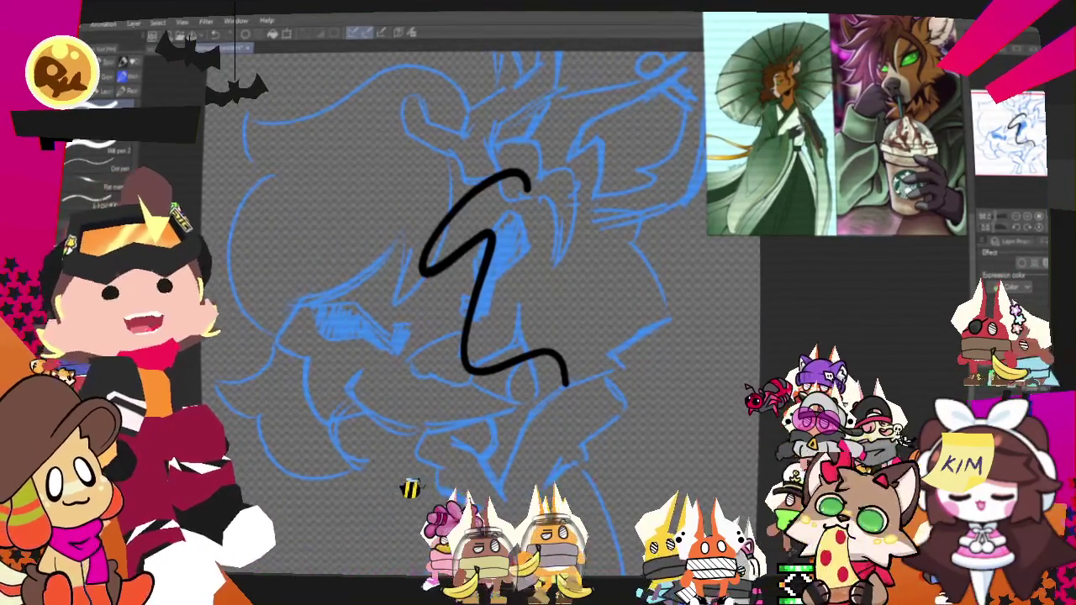
{"action": "key", "text": "ctrl+z"}
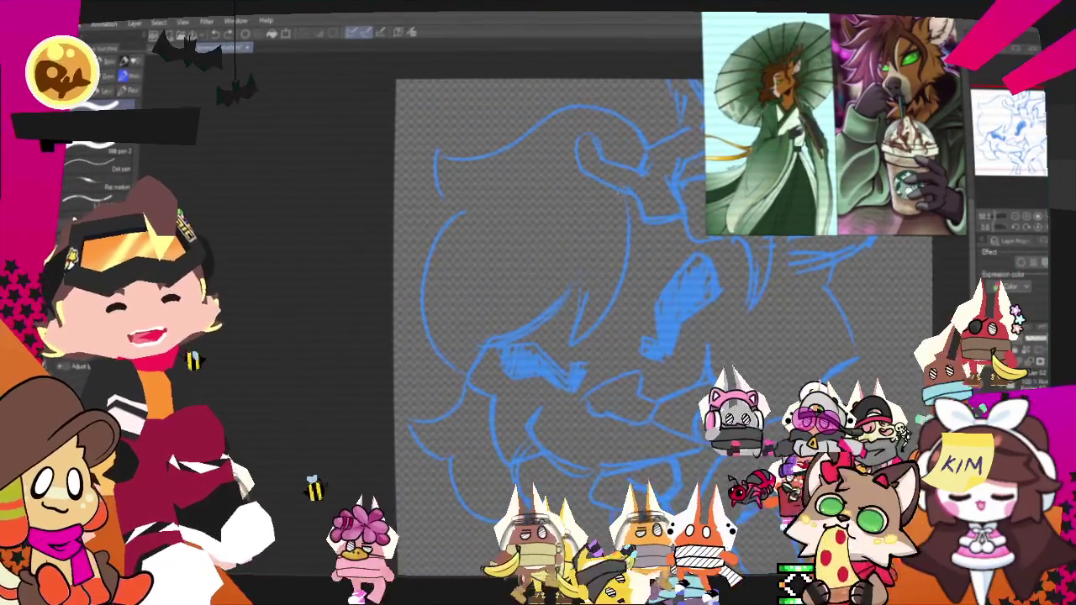
Step: Ink the hair curve above the eye and a thick stroke under the brow
{"action": "left_click_drag", "start_coordinate": [622, 198], "coordinate": [597, 318]}
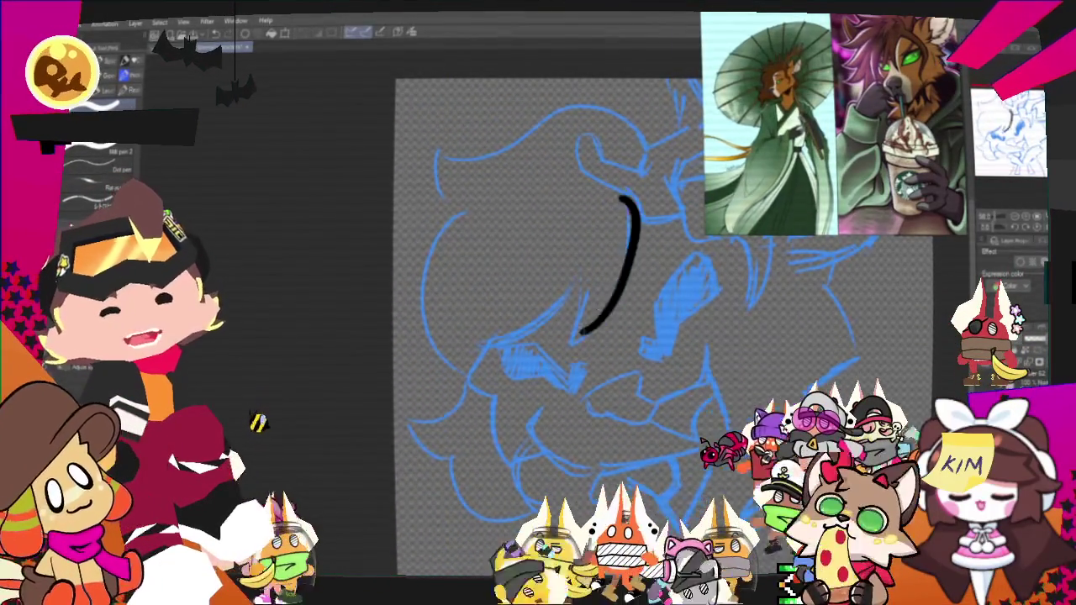
{"action": "key", "text": "ctrl+z"}
{"action": "left_click_drag", "start_coordinate": [629, 207], "coordinate": [581, 339]}
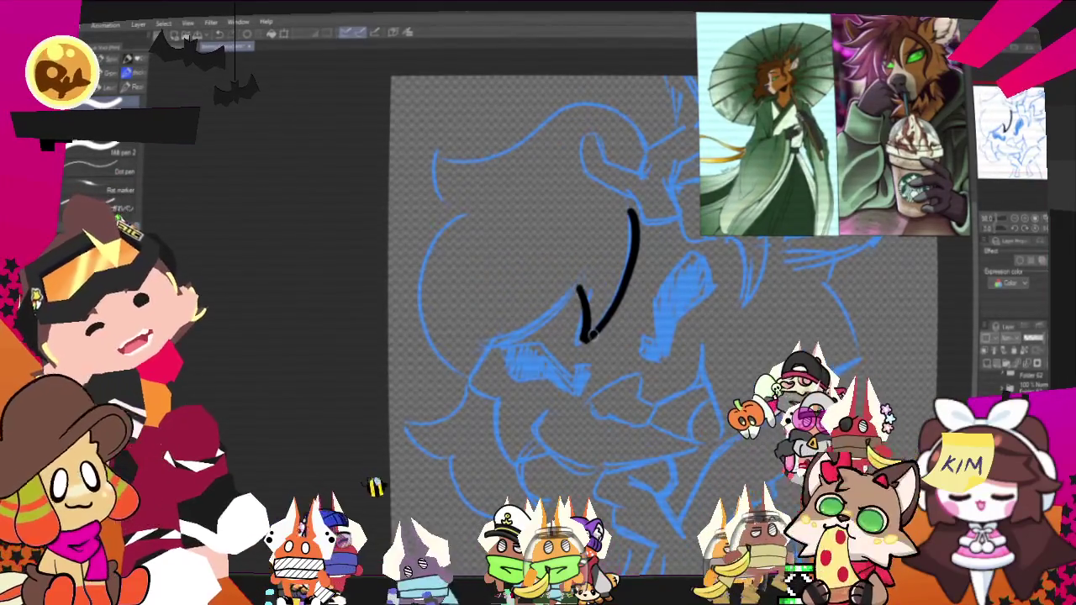
{"action": "left_click_drag", "start_coordinate": [584, 292], "coordinate": [481, 338]}
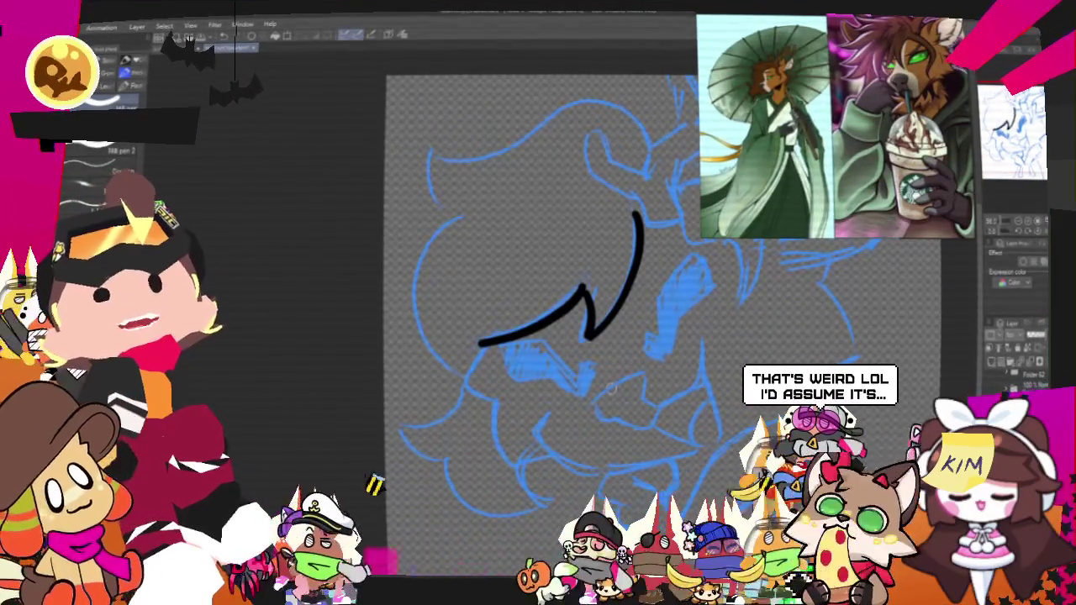
{"action": "left_click_drag", "start_coordinate": [613, 388], "coordinate": [659, 307]}
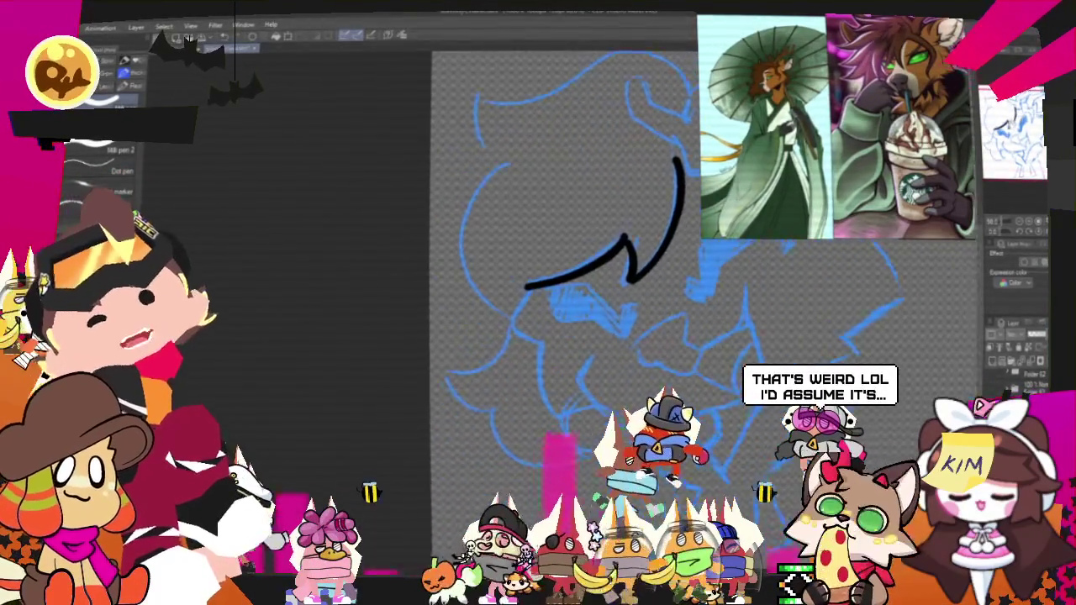
{"action": "key", "text": "ctrl+z"}
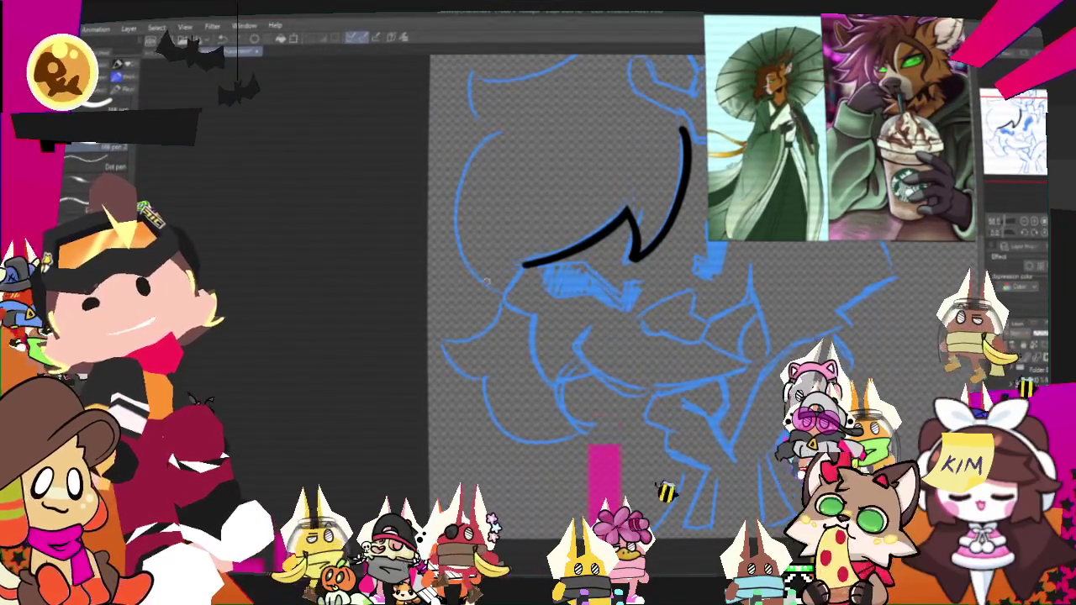
{"action": "left_click_drag", "start_coordinate": [589, 302], "coordinate": [483, 303]}
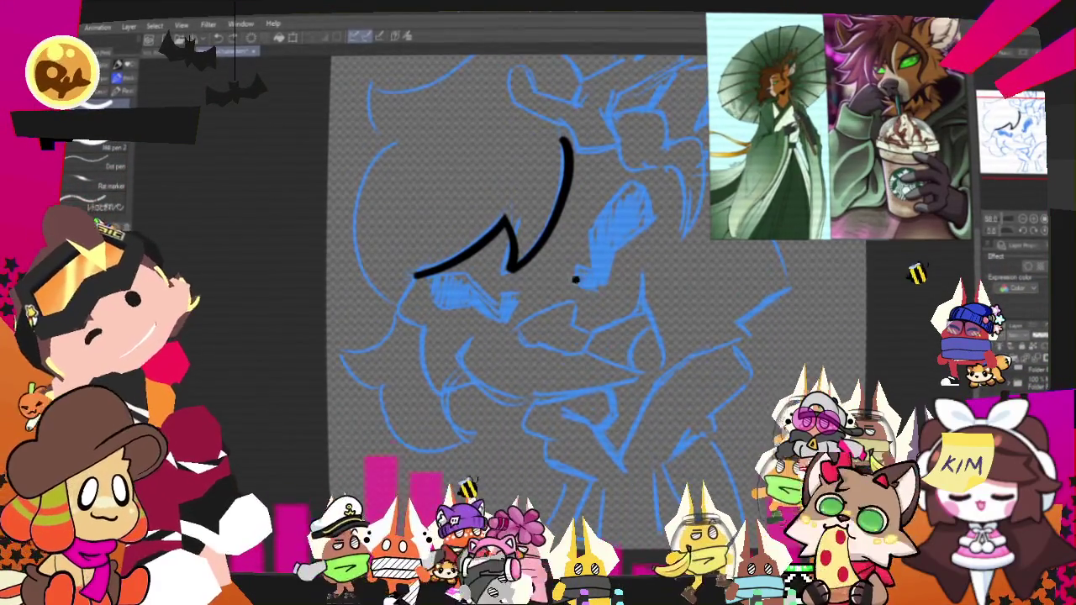
{"action": "left_click_drag", "start_coordinate": [573, 270], "coordinate": [606, 282]}
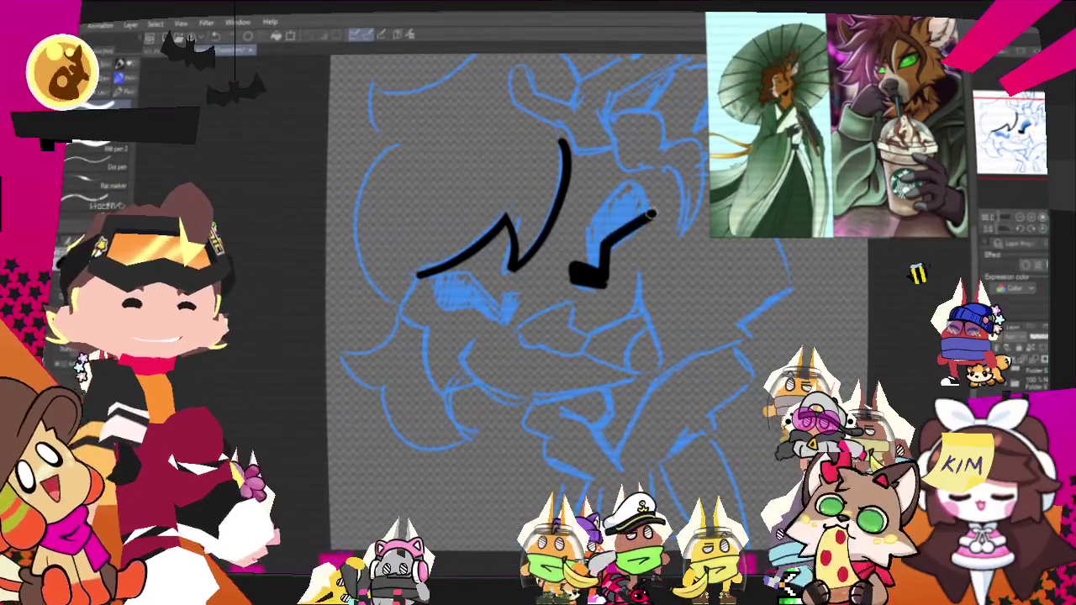
Step: Outline the eye and fill it solid black beneath the brow
{"action": "left_click_drag", "start_coordinate": [629, 187], "coordinate": [652, 216]}
{"action": "left_click_drag", "start_coordinate": [589, 229], "coordinate": [597, 255]}
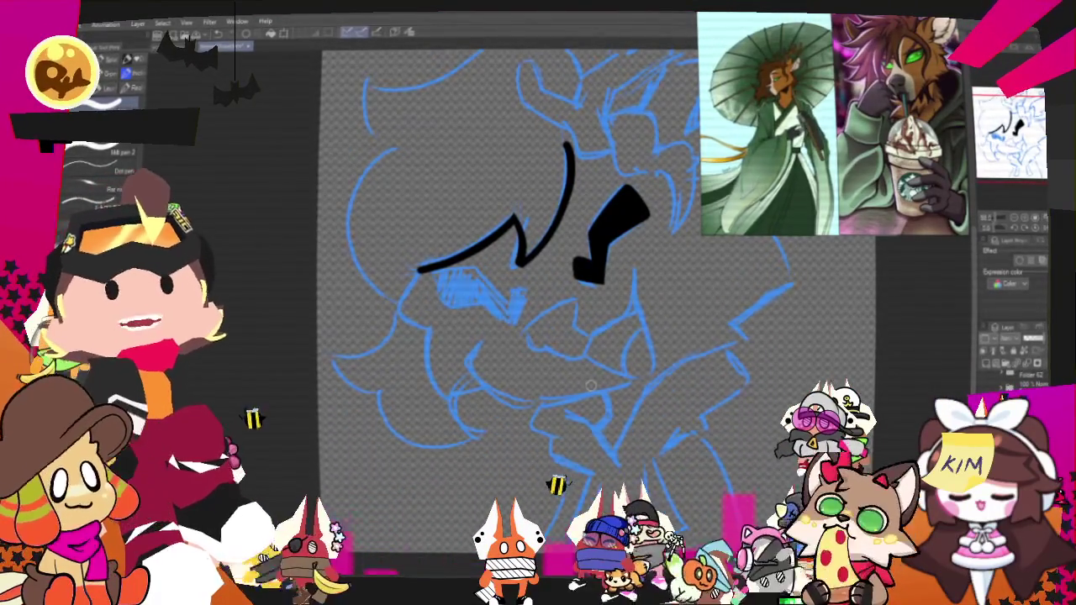
{"action": "left_click_drag", "start_coordinate": [591, 385], "coordinate": [656, 327]}
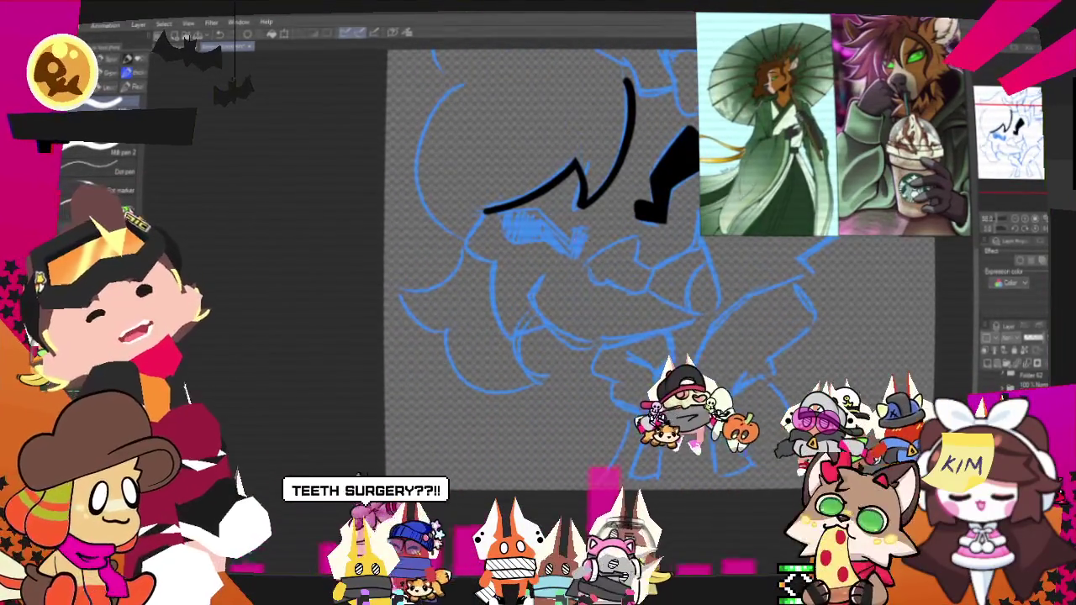
{"action": "left_click_drag", "start_coordinate": [657, 326], "coordinate": [602, 370]}
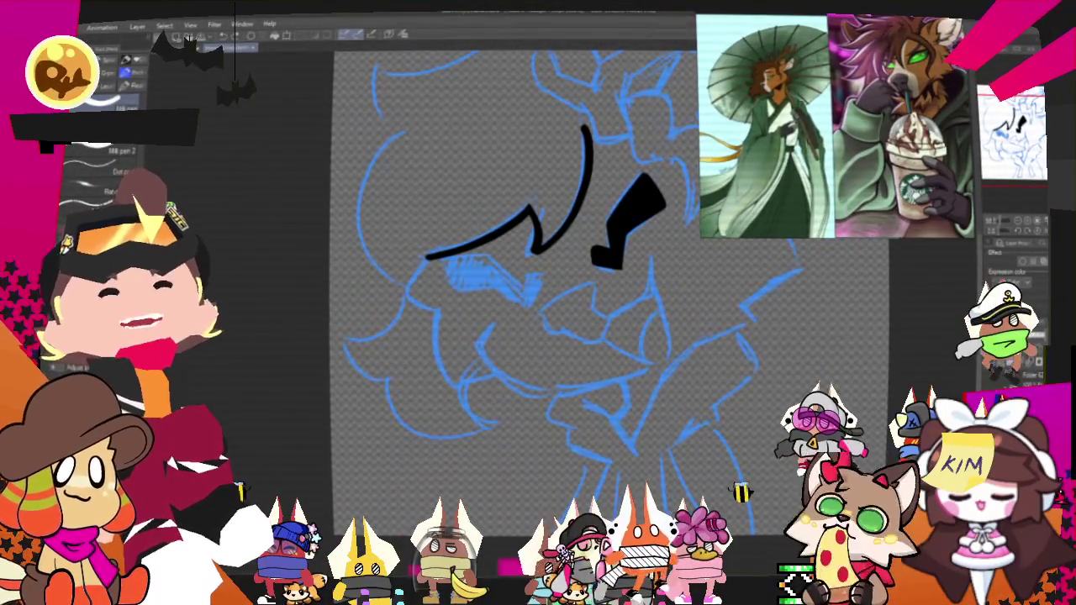
{"action": "left_click_drag", "start_coordinate": [538, 303], "coordinate": [565, 329]}
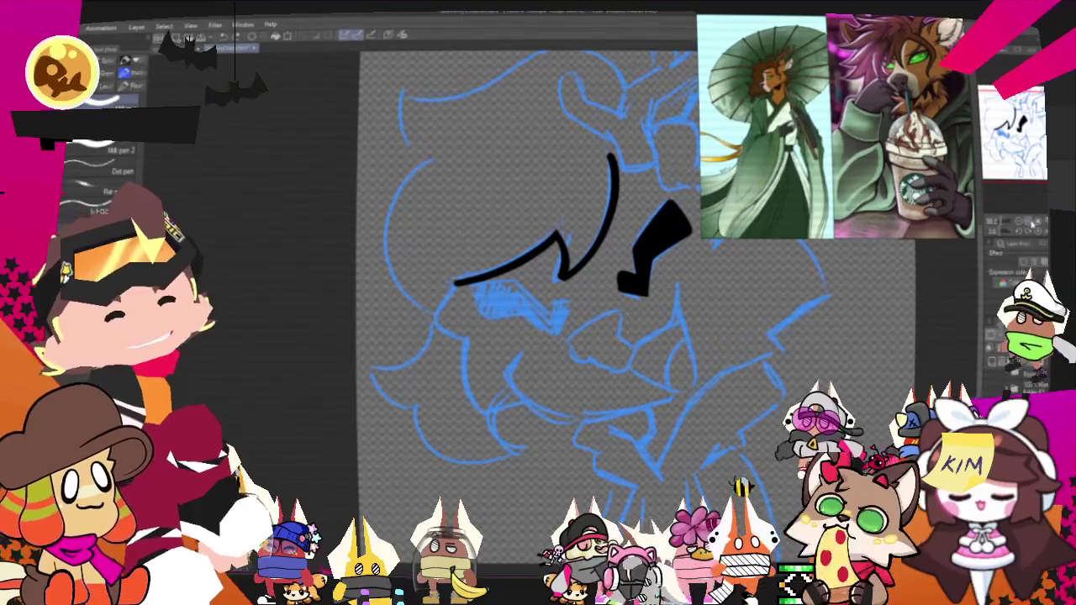
{"action": "scroll", "coordinate": [578, 283], "scroll_direction": "up", "scroll_amount": 2}
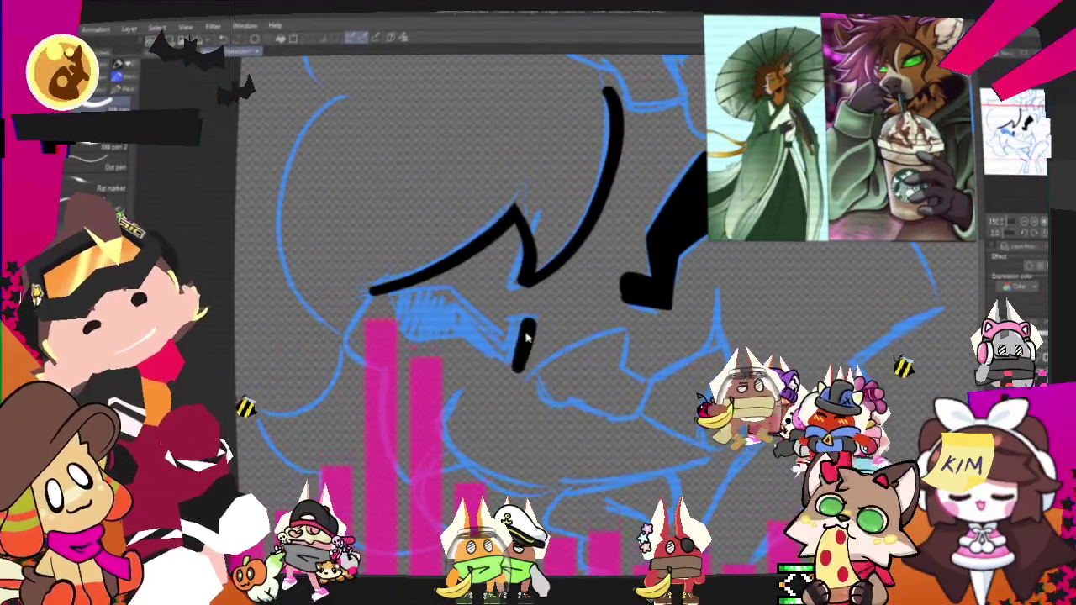
{"action": "left_click_drag", "start_coordinate": [528, 318], "coordinate": [517, 360]}
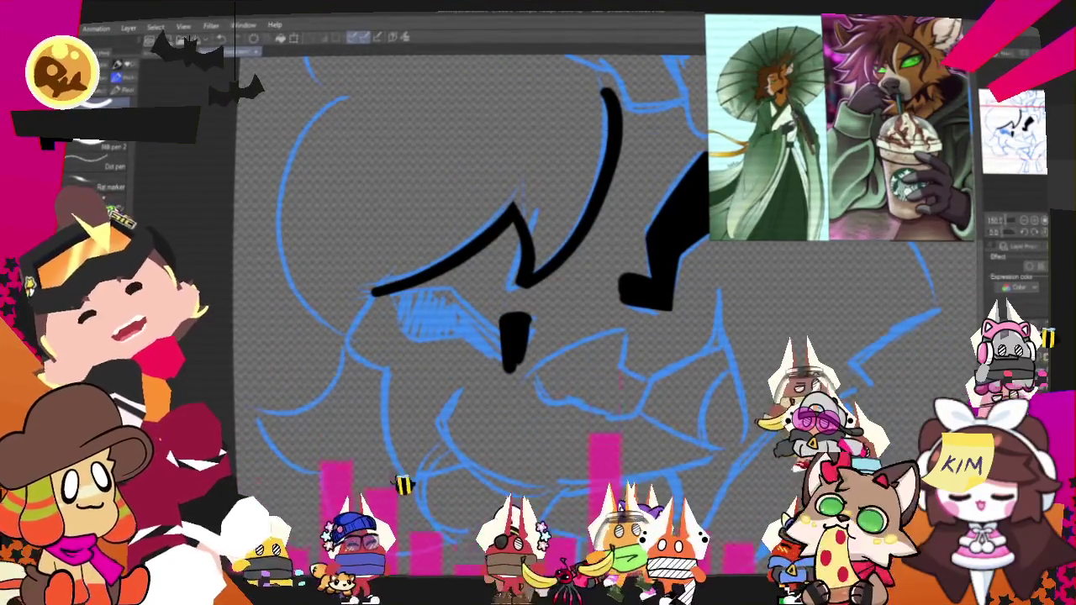
{"action": "mouse_move", "coordinate": [441, 301]}
{"action": "left_mouse_down"}
{"action": "mouse_move", "coordinate": [502, 337]}
{"action": "mouse_move", "coordinate": [424, 350]}
{"action": "left_mouse_up"}
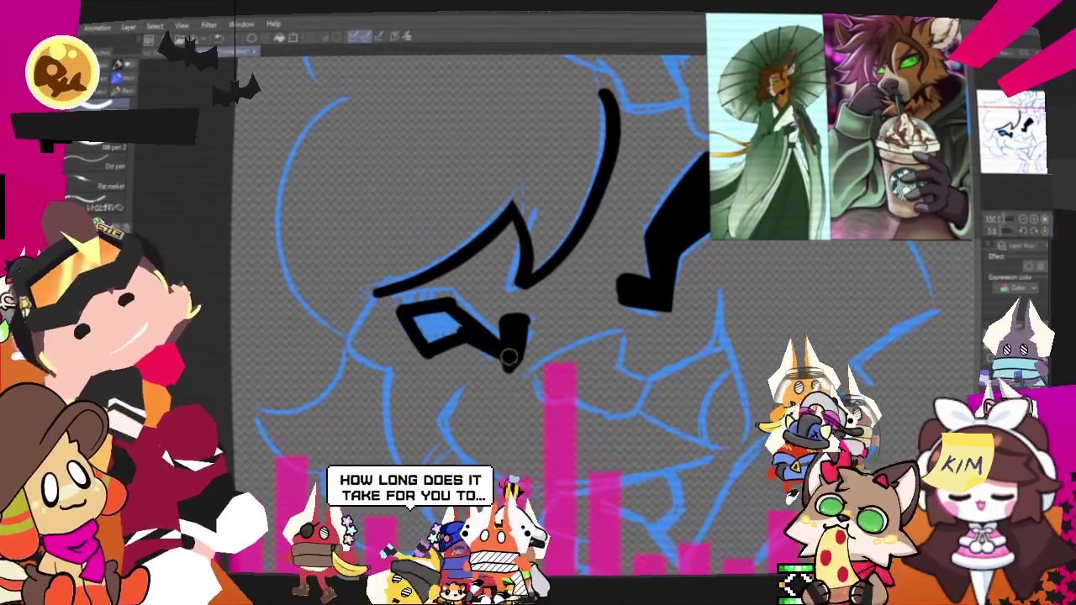
{"action": "left_click_drag", "start_coordinate": [496, 332], "coordinate": [426, 336]}
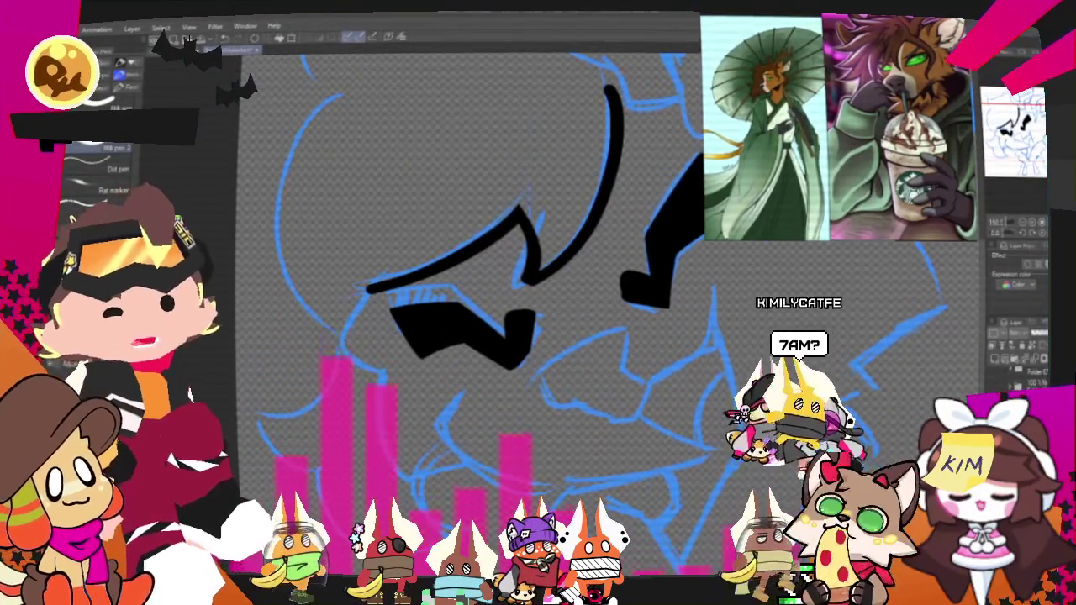
{"action": "scroll", "coordinate": [577, 452], "scroll_direction": "down", "scroll_amount": 3}
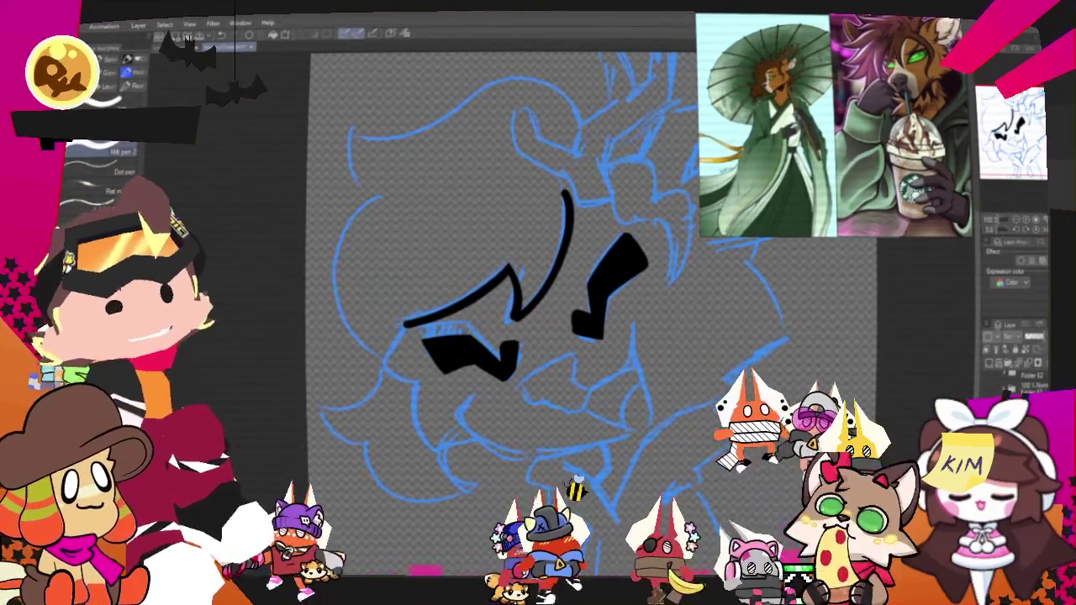
Step: Ink the antler's main stroke from the black loop, redrawing it thicker
{"action": "scroll", "coordinate": [511, 336], "scroll_direction": "up", "scroll_amount": 3}
{"action": "scroll", "coordinate": [511, 336], "scroll_direction": "down", "scroll_amount": 5}
{"action": "scroll", "coordinate": [538, 252], "scroll_direction": "up", "scroll_amount": 2}
{"action": "scroll", "coordinate": [559, 140], "scroll_direction": "up", "scroll_amount": 2}
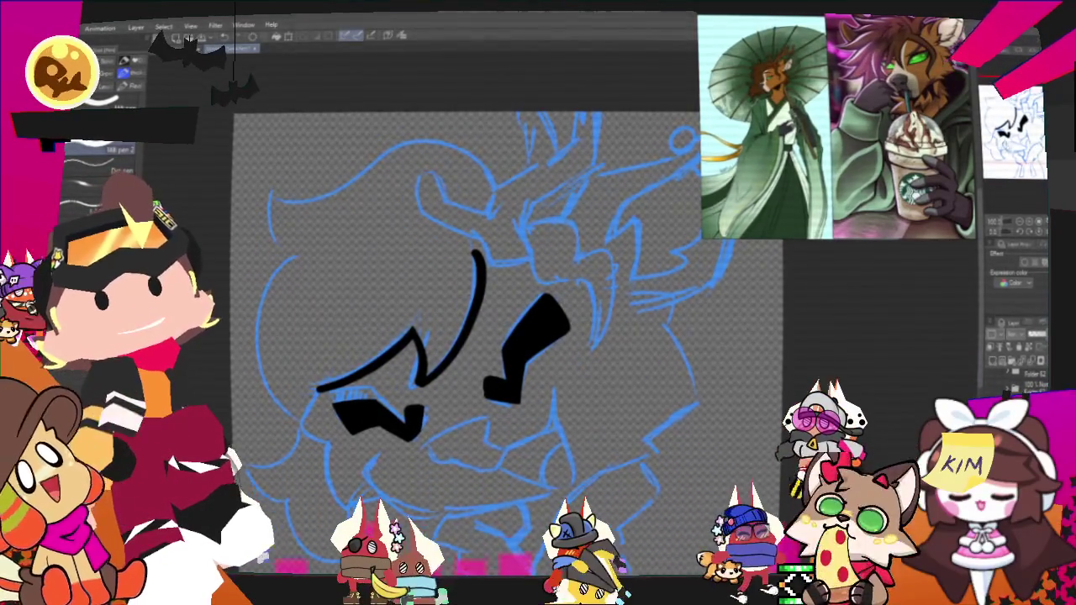
{"action": "mouse_move", "coordinate": [504, 294]}
{"action": "left_mouse_down"}
{"action": "mouse_move", "coordinate": [420, 378]}
{"action": "mouse_move", "coordinate": [406, 375]}
{"action": "left_mouse_up"}
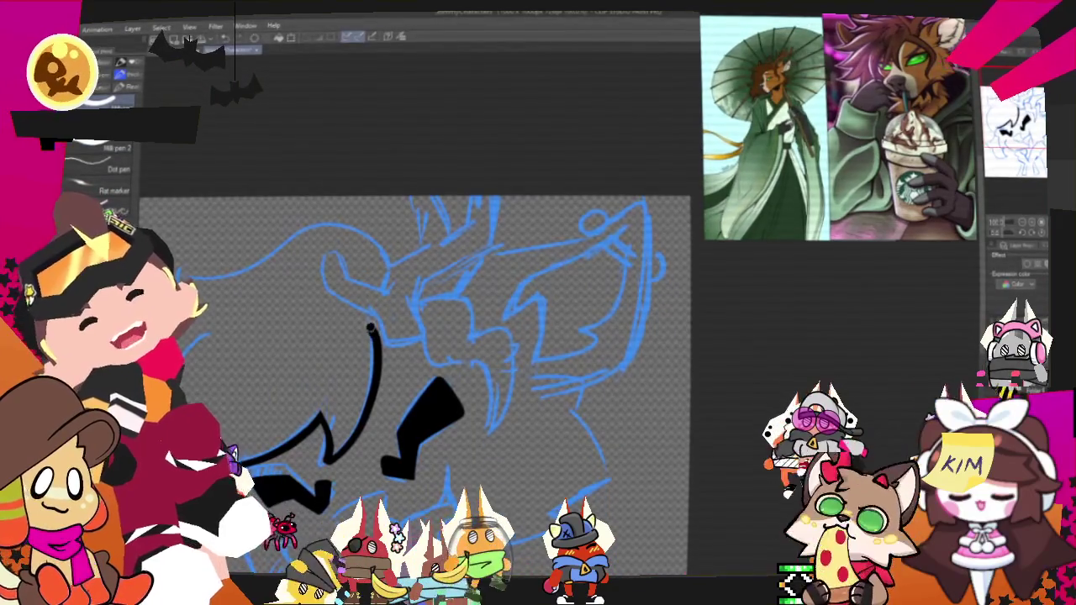
{"action": "mouse_move", "coordinate": [341, 277]}
{"action": "left_mouse_down"}
{"action": "mouse_move", "coordinate": [379, 288]}
{"action": "mouse_move", "coordinate": [404, 205]}
{"action": "left_mouse_up"}
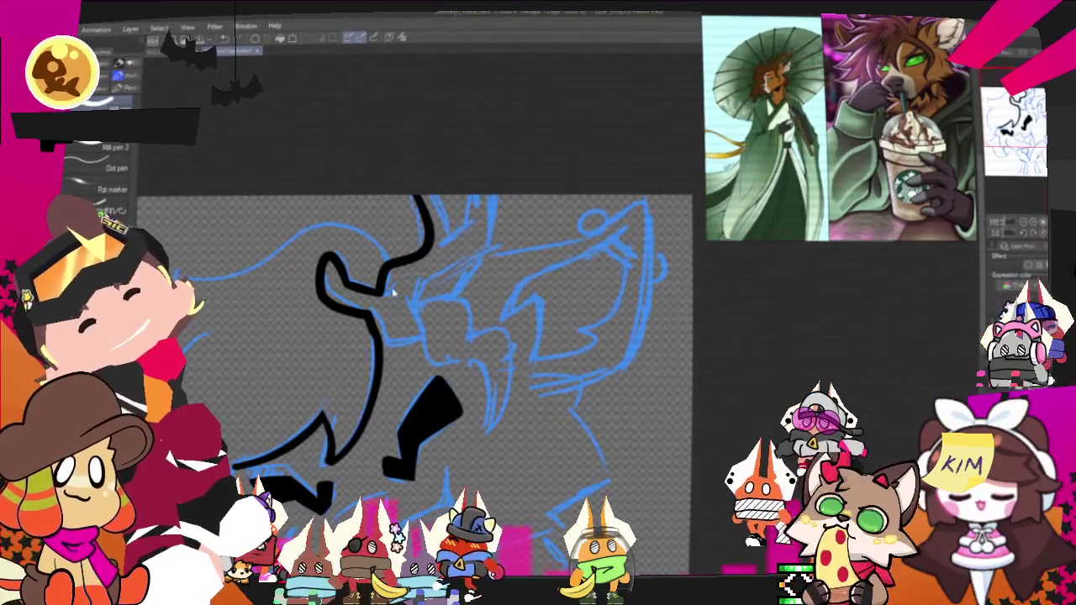
{"action": "key", "text": "ctrl+z"}
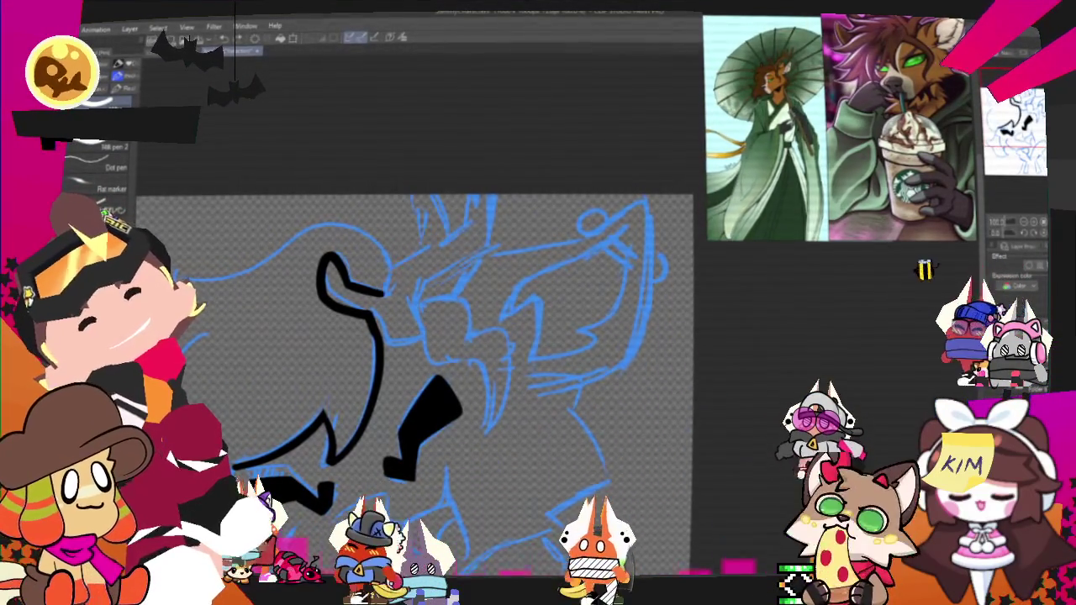
{"action": "mouse_move", "coordinate": [380, 290]}
{"action": "left_mouse_down"}
{"action": "mouse_move", "coordinate": [434, 194]}
{"action": "mouse_move", "coordinate": [447, 235]}
{"action": "mouse_move", "coordinate": [437, 239]}
{"action": "left_mouse_up"}
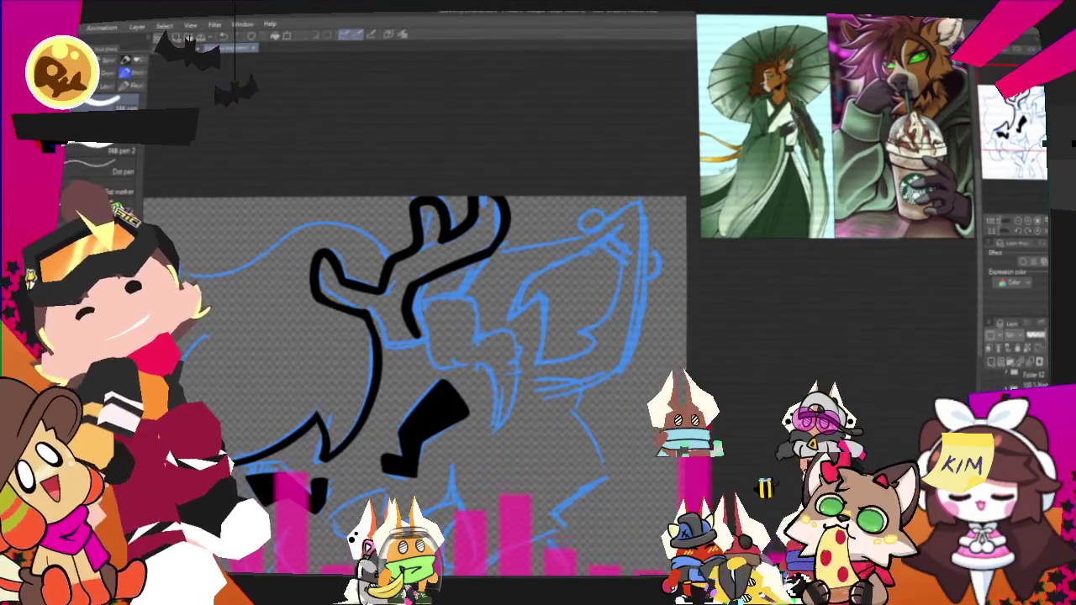
Step: Ink the antler's curved right-hand branches
{"action": "mouse_move", "coordinate": [420, 353]}
{"action": "left_mouse_down"}
{"action": "mouse_move", "coordinate": [445, 315]}
{"action": "mouse_move", "coordinate": [420, 277]}
{"action": "mouse_move", "coordinate": [521, 277]}
{"action": "left_mouse_up"}
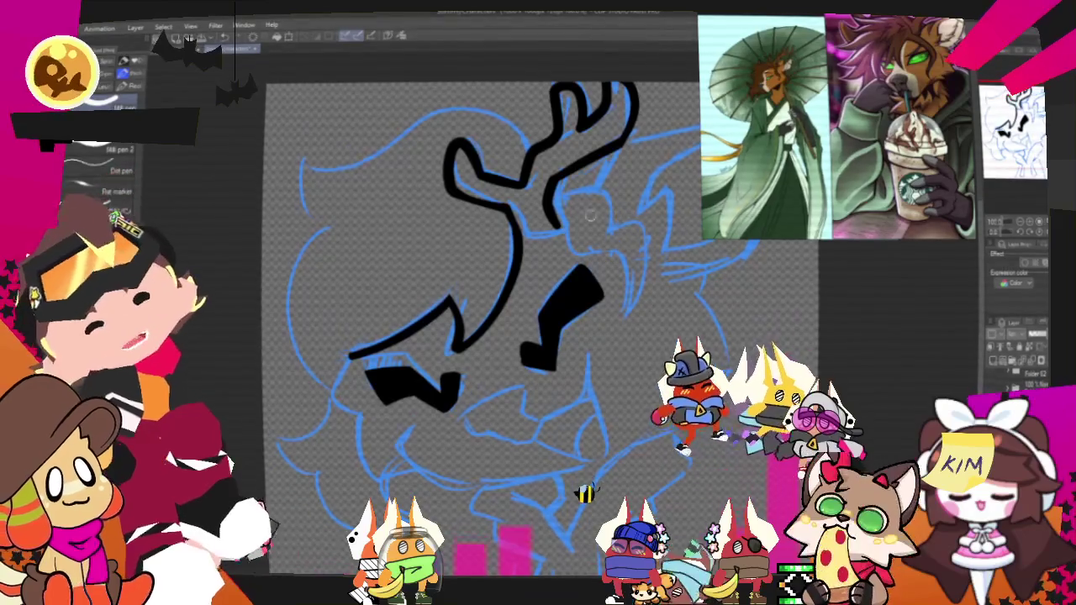
{"action": "left_click_drag", "start_coordinate": [555, 193], "coordinate": [611, 242]}
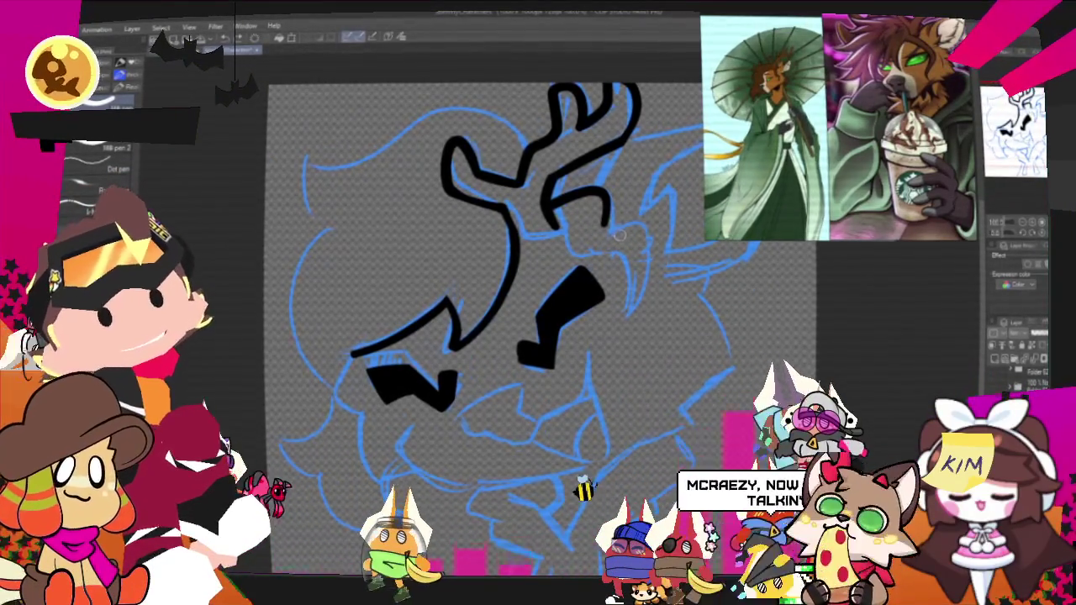
{"action": "left_click_drag", "start_coordinate": [599, 221], "coordinate": [637, 290]}
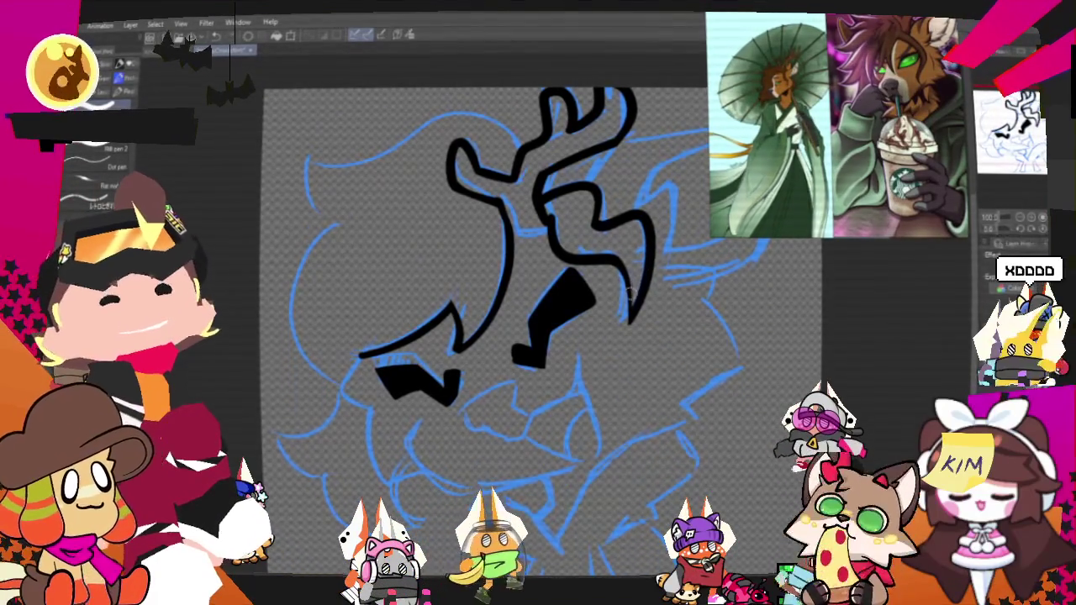
Step: Frame the lower face and ink the muzzle's curved black outline
{"action": "left_click_drag", "start_coordinate": [485, 330], "coordinate": [393, 434]}
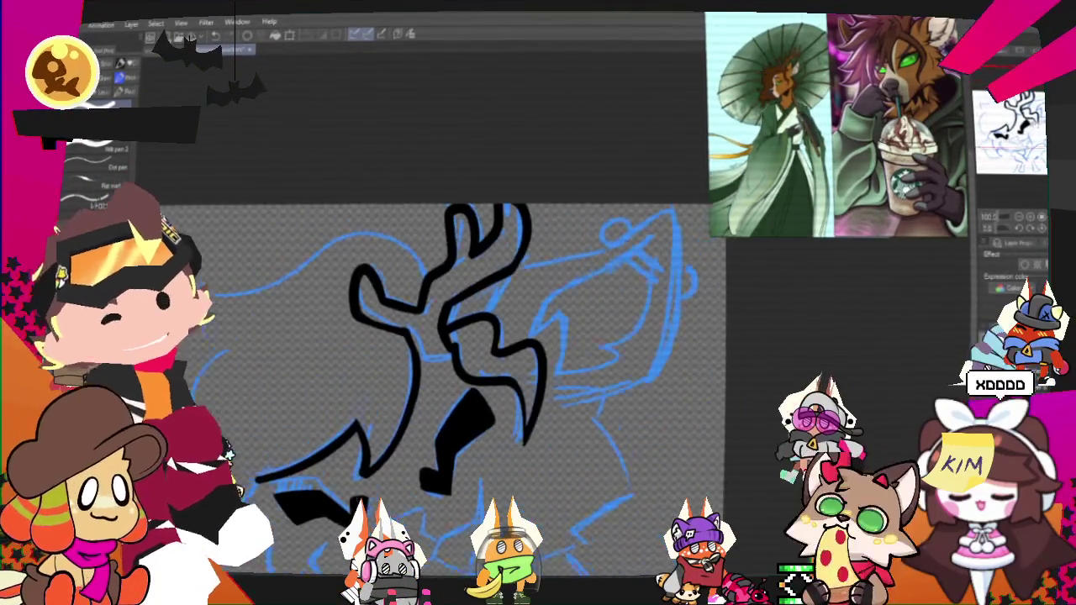
{"action": "left_click_drag", "start_coordinate": [437, 337], "coordinate": [454, 201]}
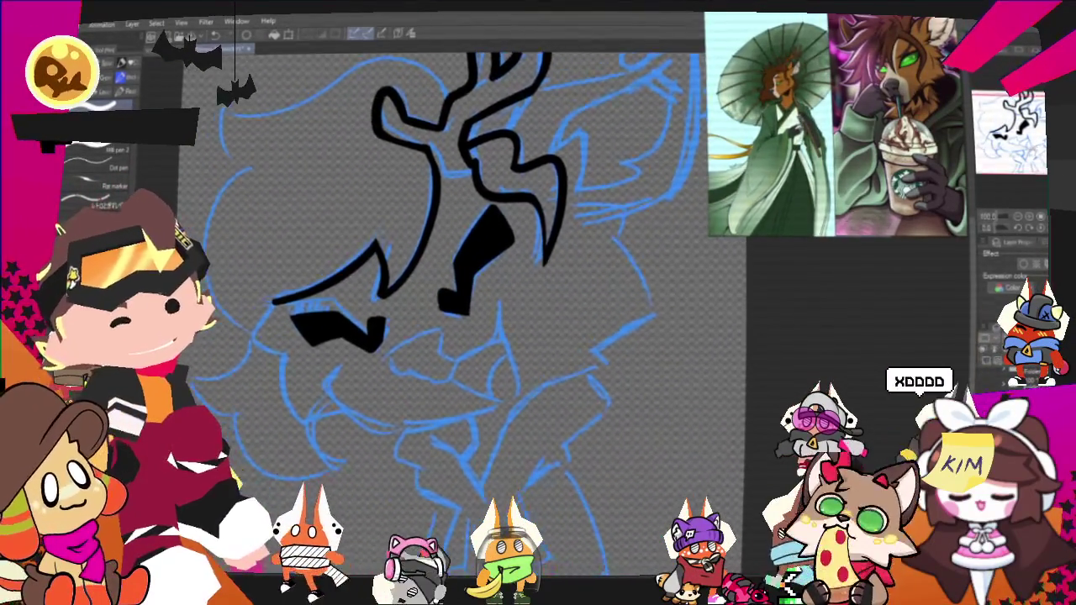
{"action": "left_click_drag", "start_coordinate": [454, 253], "coordinate": [464, 263]}
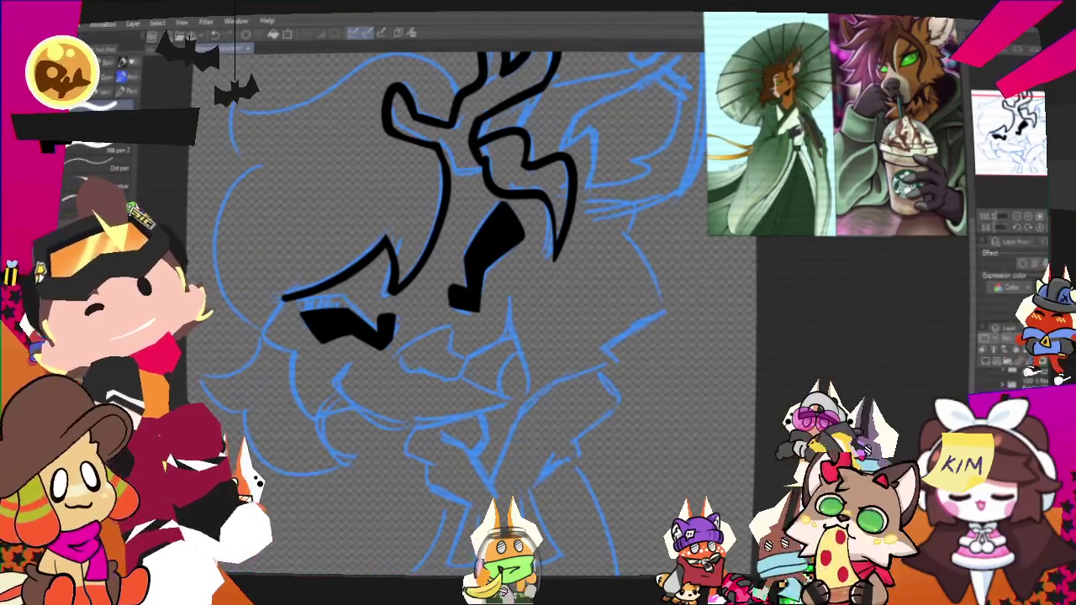
{"action": "left_click_drag", "start_coordinate": [521, 278], "coordinate": [678, 293]}
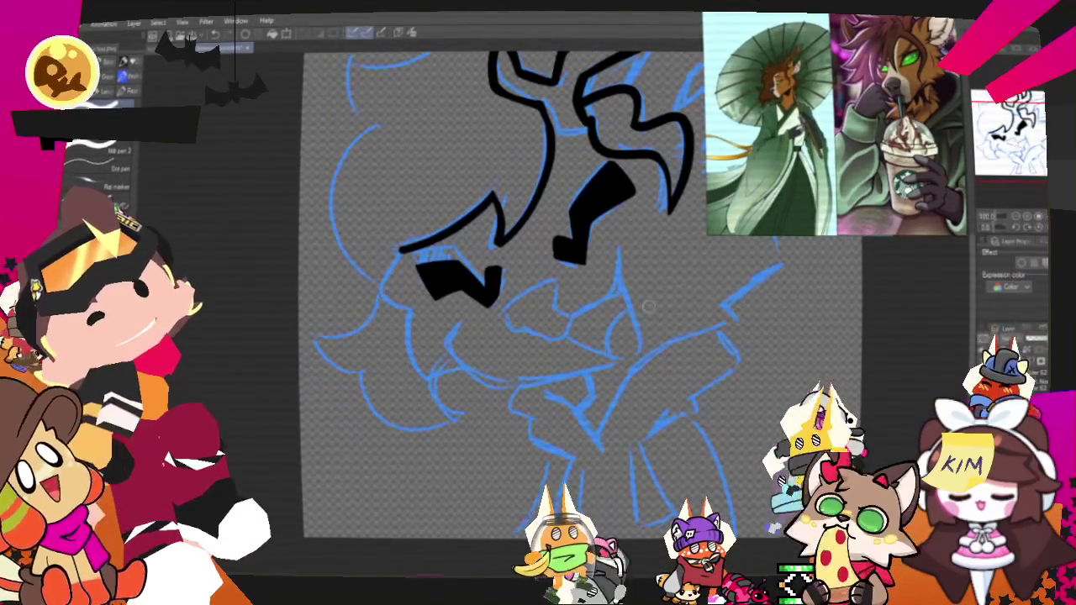
{"action": "left_click_drag", "start_coordinate": [558, 311], "coordinate": [524, 287]}
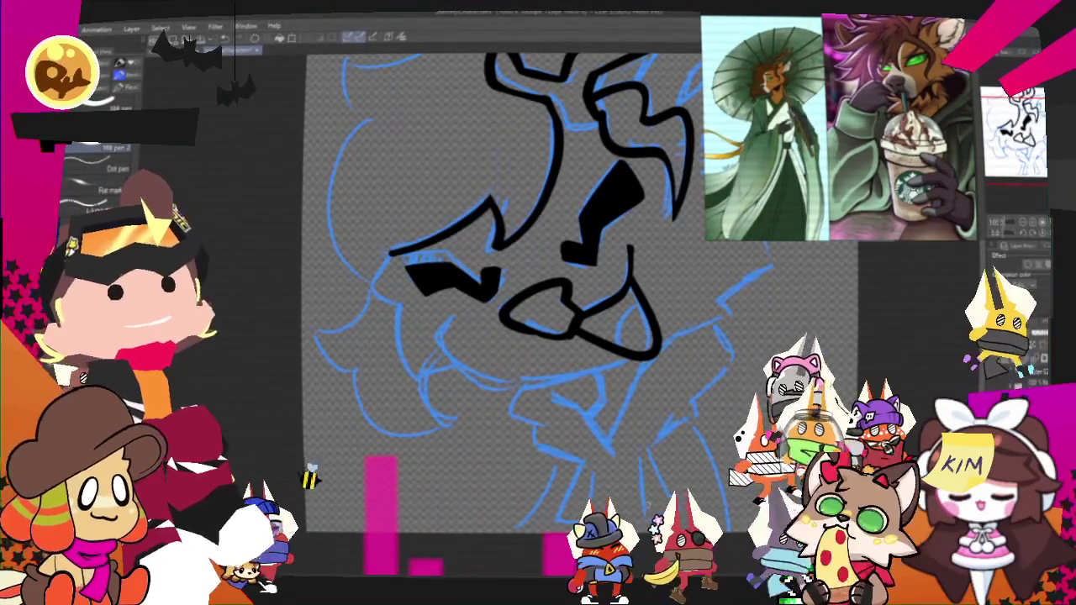
Step: Recentre the view on the muzzle and zoom out to see the whole face
{"action": "left_click_drag", "start_coordinate": [504, 252], "coordinate": [424, 244]}
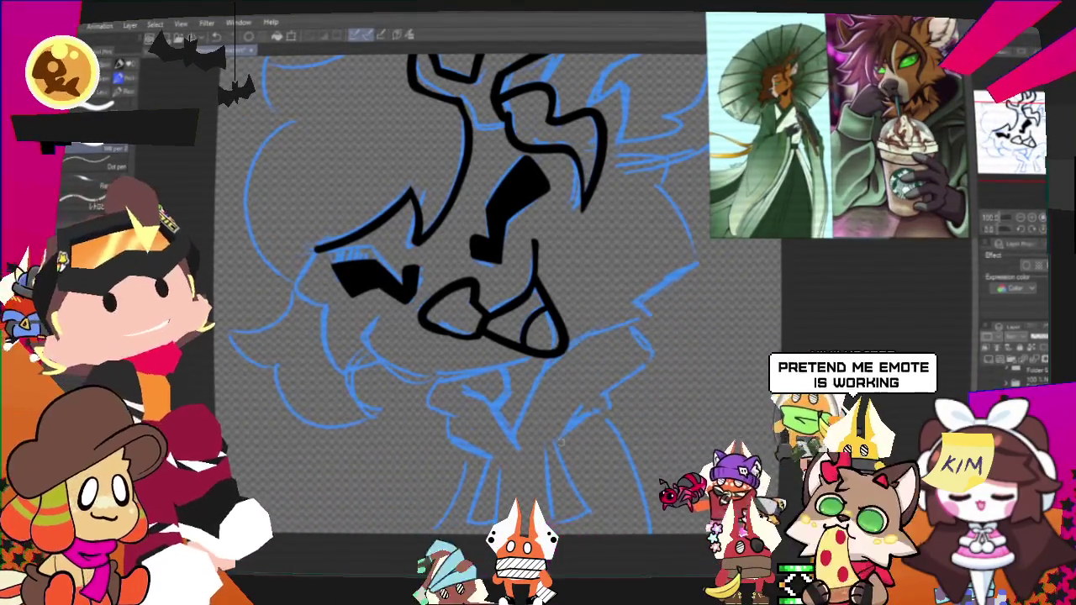
{"action": "left_click_drag", "start_coordinate": [495, 320], "coordinate": [614, 185]}
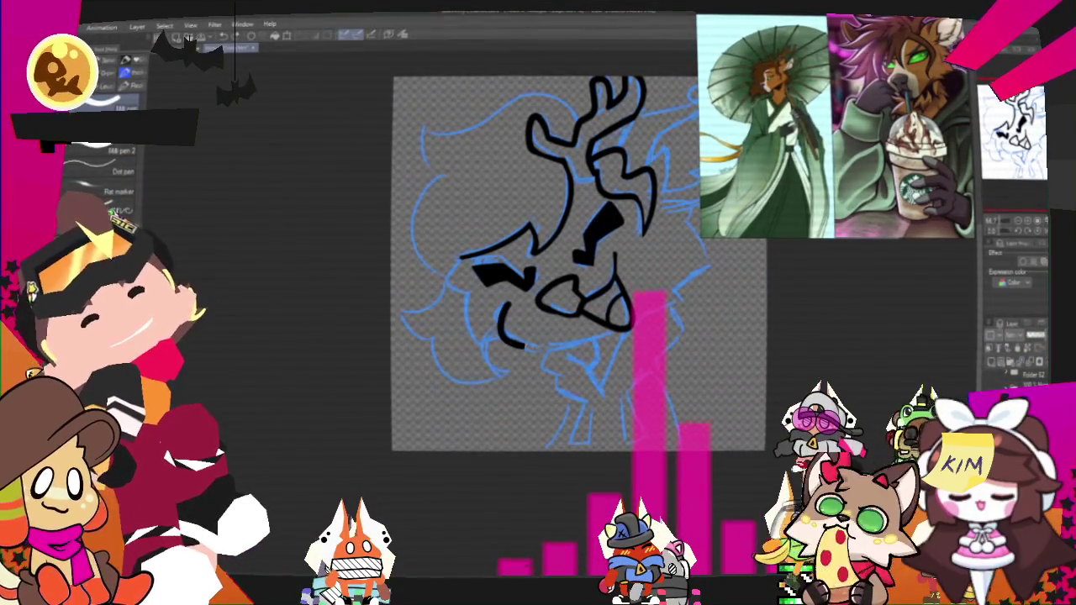
Step: Ink the long chin line, zigzag fur edge and right cheek outline
{"action": "left_click_drag", "start_coordinate": [511, 341], "coordinate": [607, 334]}
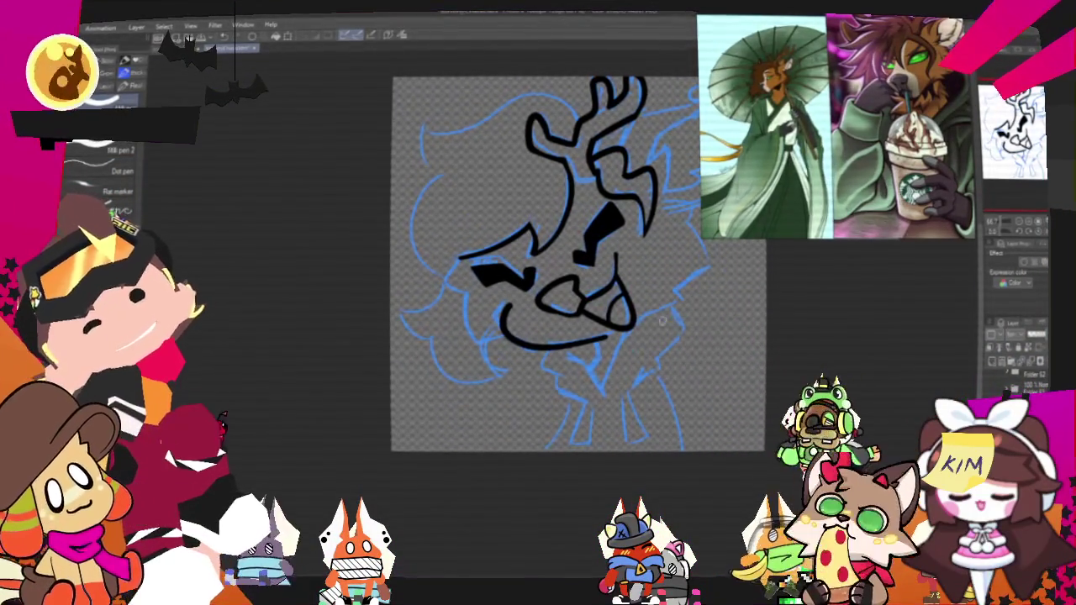
{"action": "left_click_drag", "start_coordinate": [644, 318], "coordinate": [694, 296]}
{"action": "left_click_drag", "start_coordinate": [681, 223], "coordinate": [664, 307]}
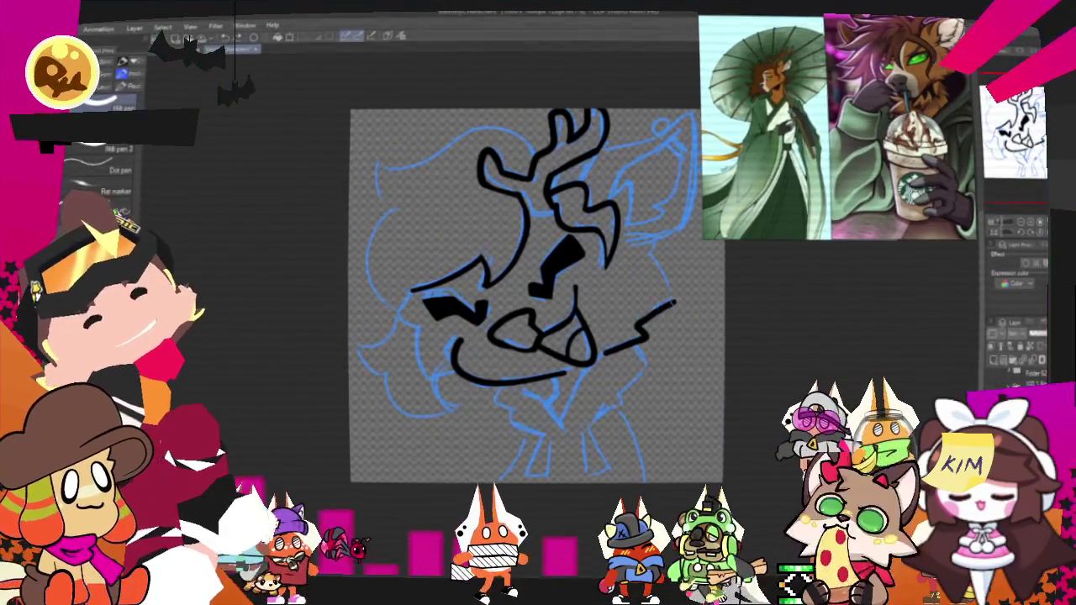
{"action": "left_click_drag", "start_coordinate": [618, 225], "coordinate": [677, 298]}
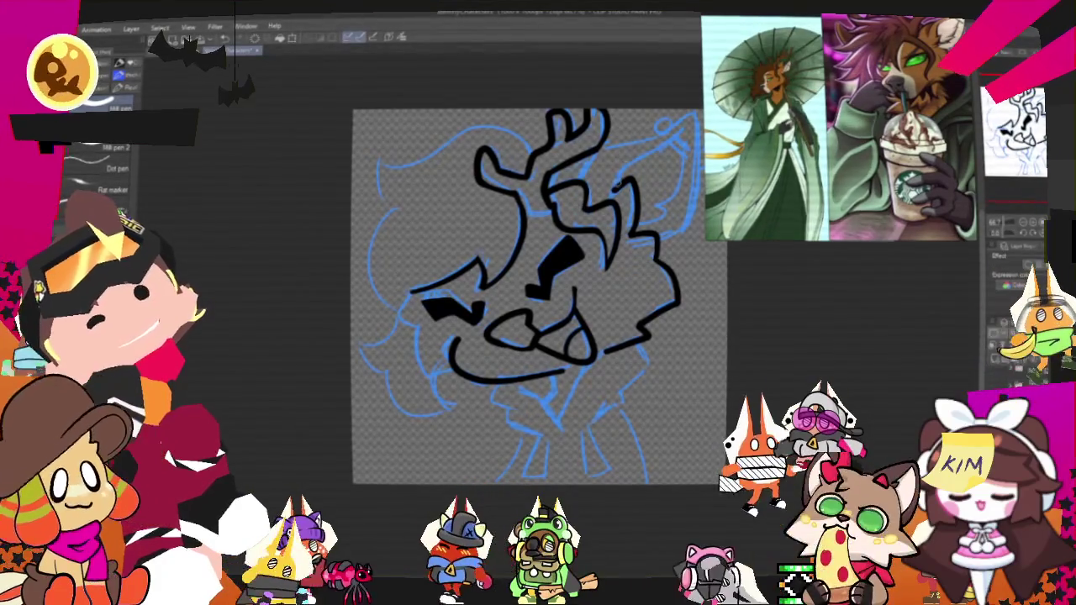
Step: Outline the tall pointed right ear and add a small curl at its tip
{"action": "left_click_drag", "start_coordinate": [621, 184], "coordinate": [655, 149]}
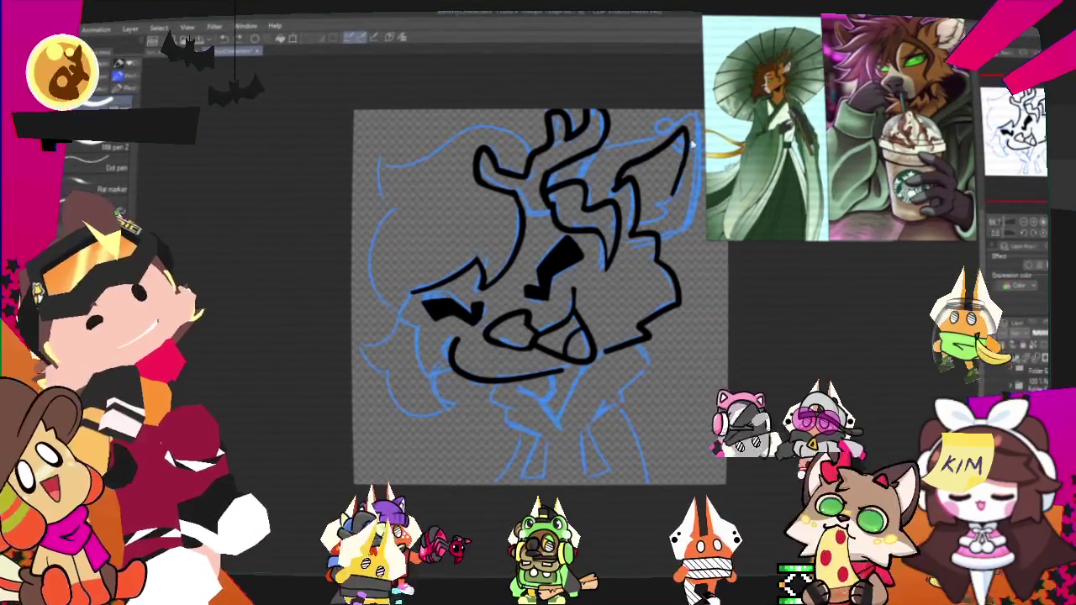
{"action": "left_click_drag", "start_coordinate": [639, 159], "coordinate": [675, 226]}
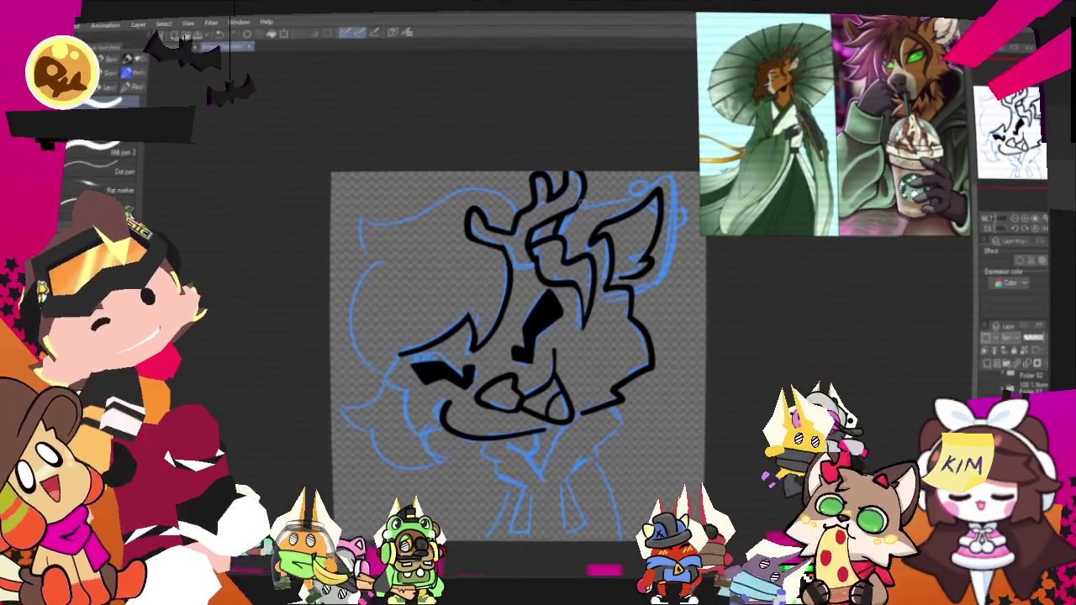
{"action": "left_click_drag", "start_coordinate": [588, 206], "coordinate": [673, 177]}
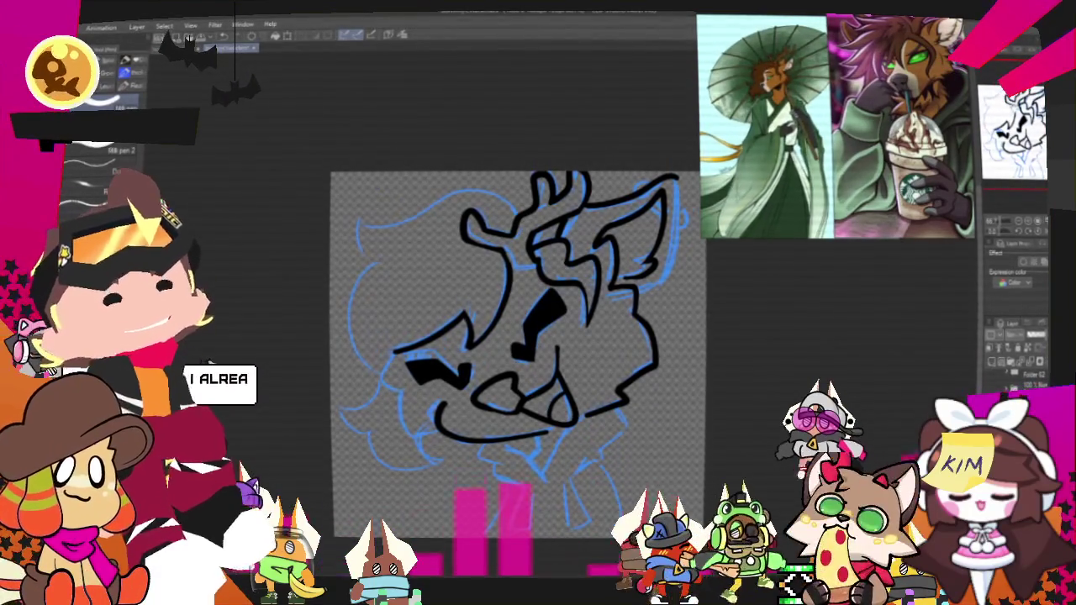
{"action": "scroll", "coordinate": [517, 353], "scroll_direction": "up", "scroll_amount": 3}
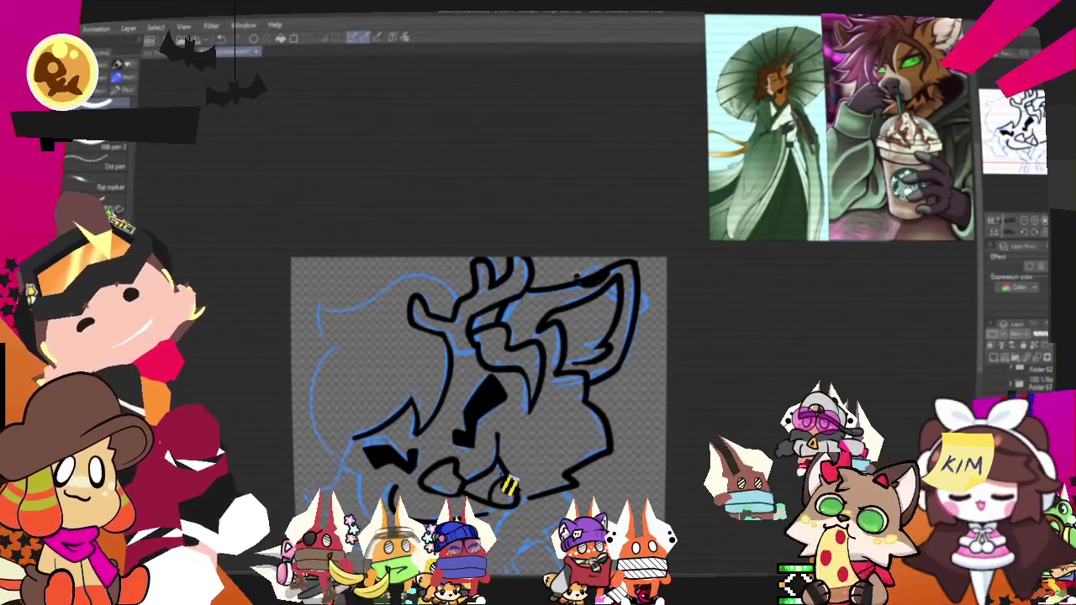
{"action": "mouse_move", "coordinate": [578, 279]}
{"action": "left_mouse_down"}
{"action": "mouse_move", "coordinate": [598, 283]}
{"action": "mouse_move", "coordinate": [598, 273]}
{"action": "left_mouse_up"}
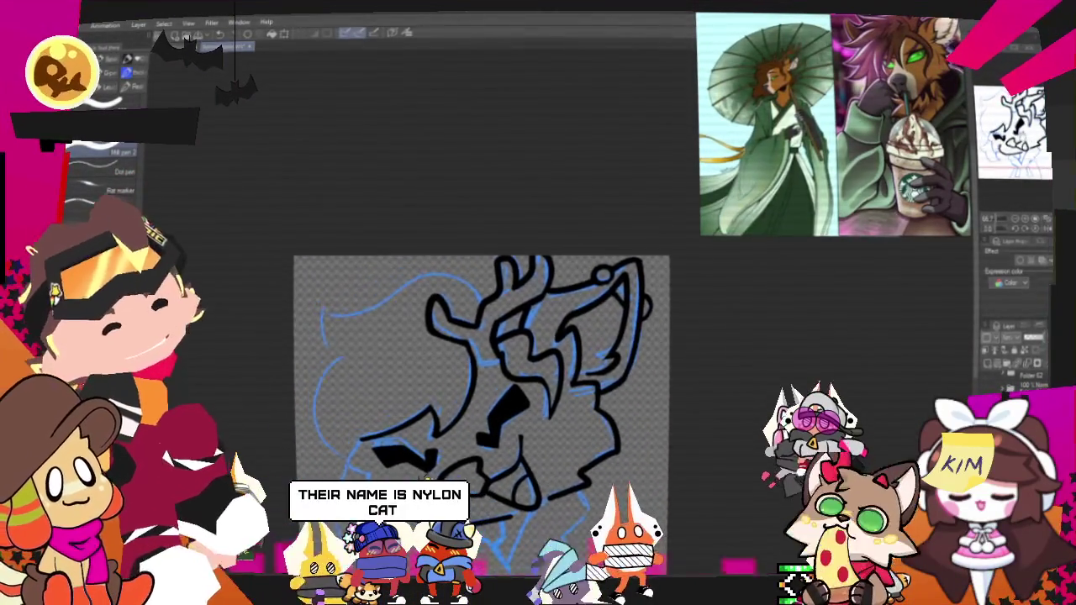
Step: Ink the lower-face stroke, the chin-to-neck line and the jagged neck fur in black
{"action": "scroll", "coordinate": [471, 362], "scroll_direction": "down", "scroll_amount": 3}
{"action": "scroll", "coordinate": [479, 361], "scroll_direction": "down", "scroll_amount": 2}
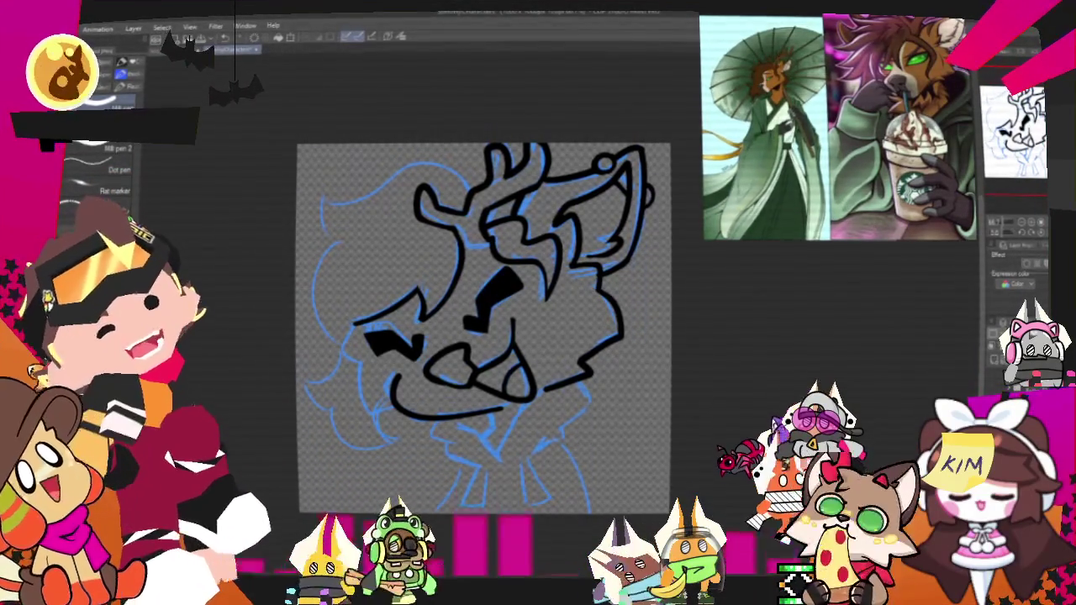
{"action": "left_click_drag", "start_coordinate": [483, 328], "coordinate": [531, 261]}
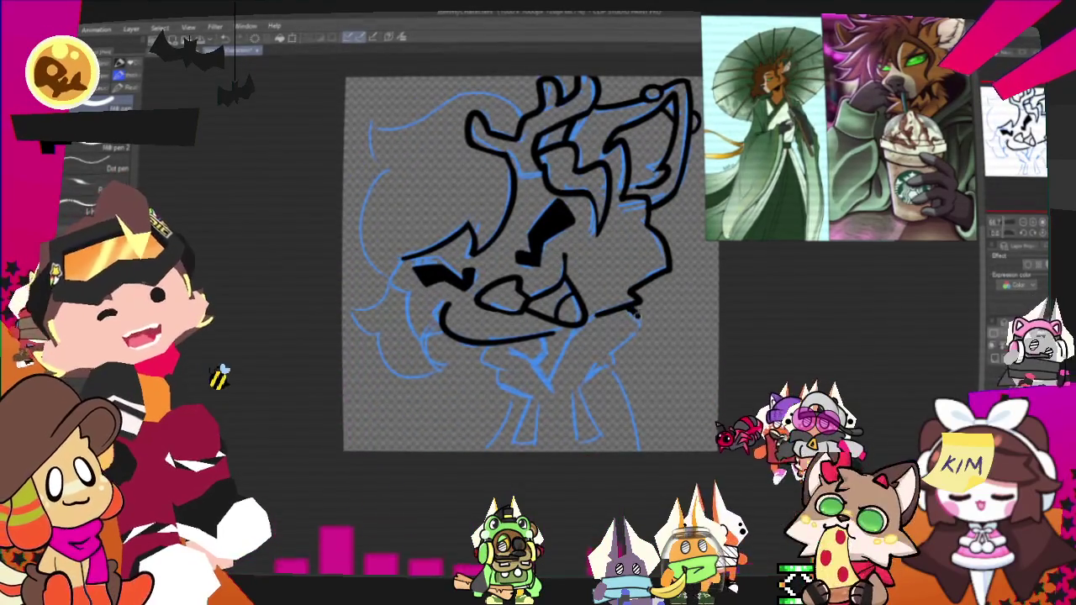
{"action": "left_click_drag", "start_coordinate": [639, 313], "coordinate": [599, 351]}
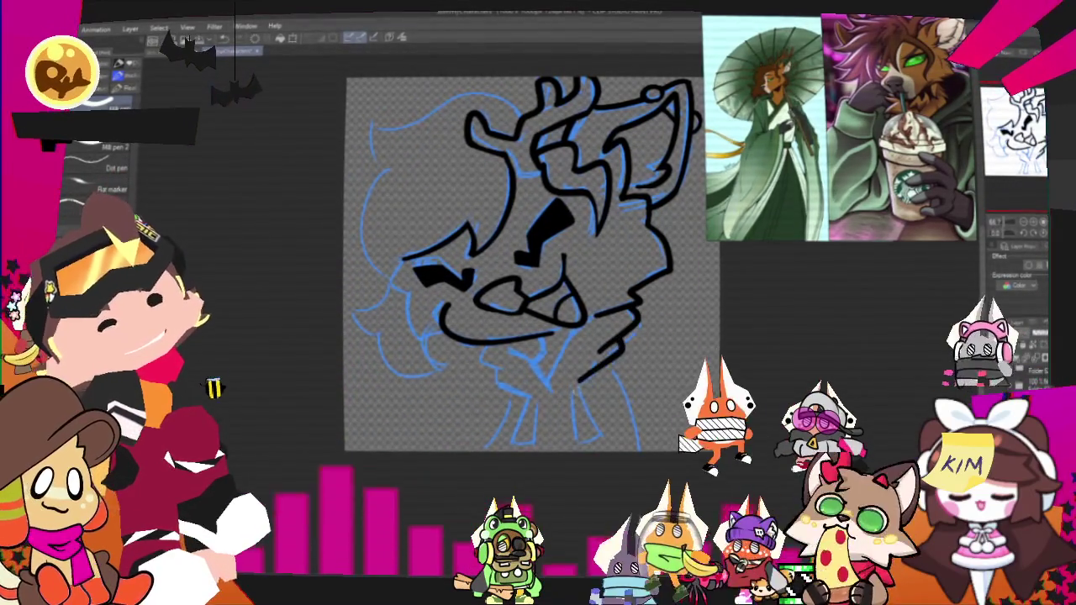
{"action": "left_click_drag", "start_coordinate": [639, 312], "coordinate": [591, 367]}
{"action": "key", "text": "ctrl+z"}
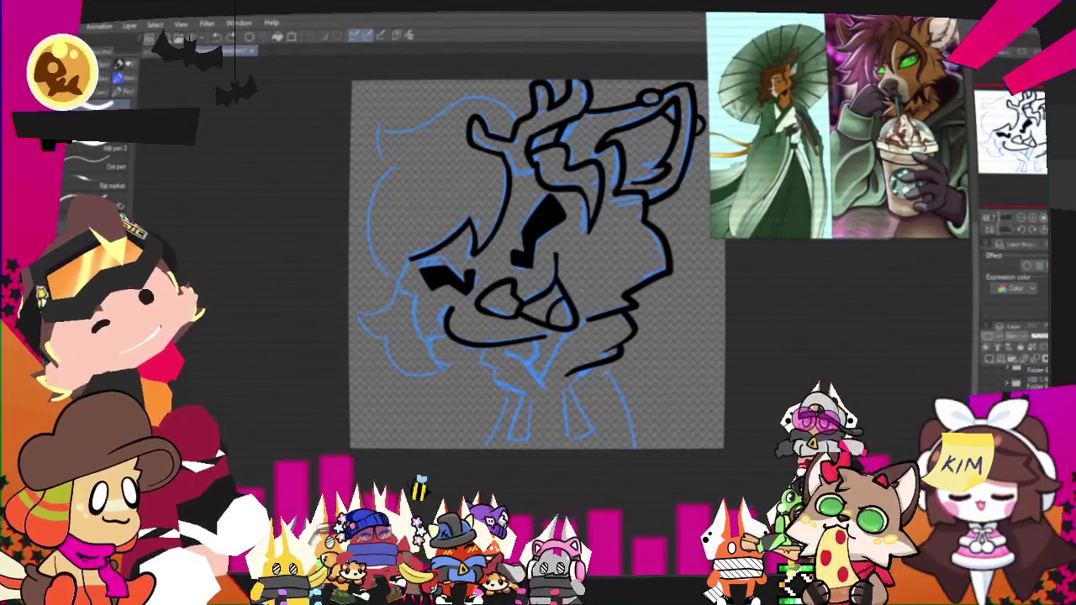
{"action": "left_click_drag", "start_coordinate": [607, 376], "coordinate": [639, 445]}
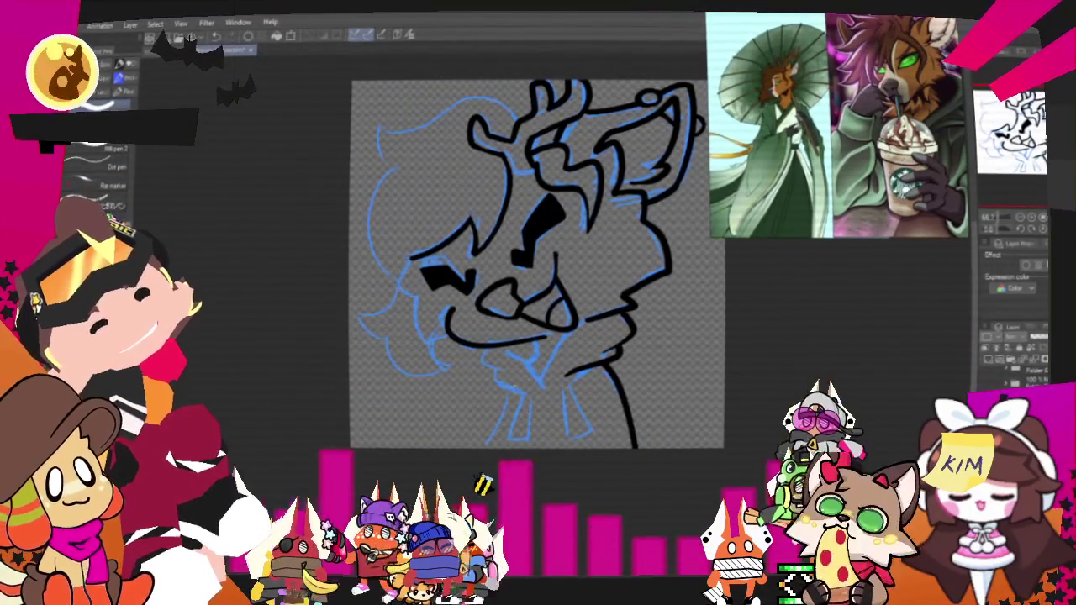
{"action": "left_click_drag", "start_coordinate": [496, 370], "coordinate": [501, 344]}
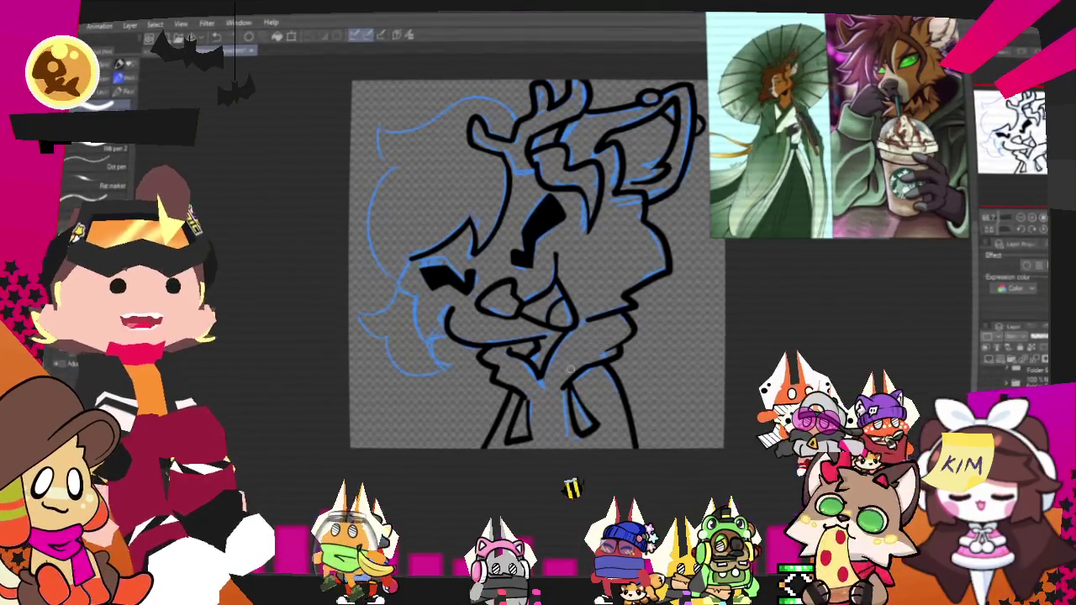
{"action": "left_click_drag", "start_coordinate": [538, 265], "coordinate": [578, 331]}
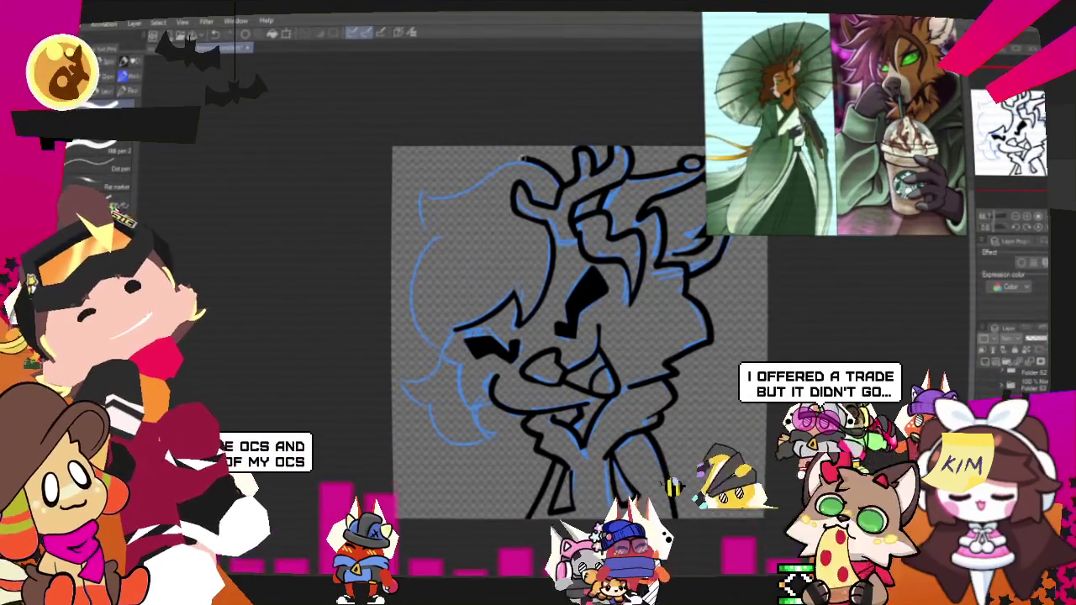
Step: Ink the top-left hair curve, the left side of the head and the lower-left jaw in black
{"action": "left_click_drag", "start_coordinate": [409, 238], "coordinate": [514, 160]}
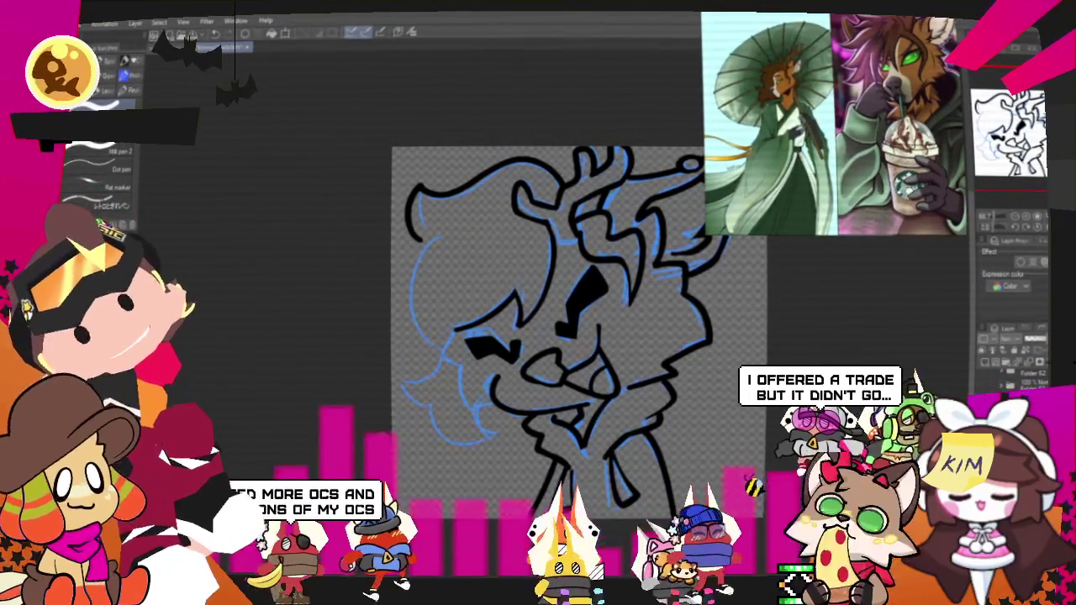
{"action": "left_click_drag", "start_coordinate": [409, 202], "coordinate": [413, 311]}
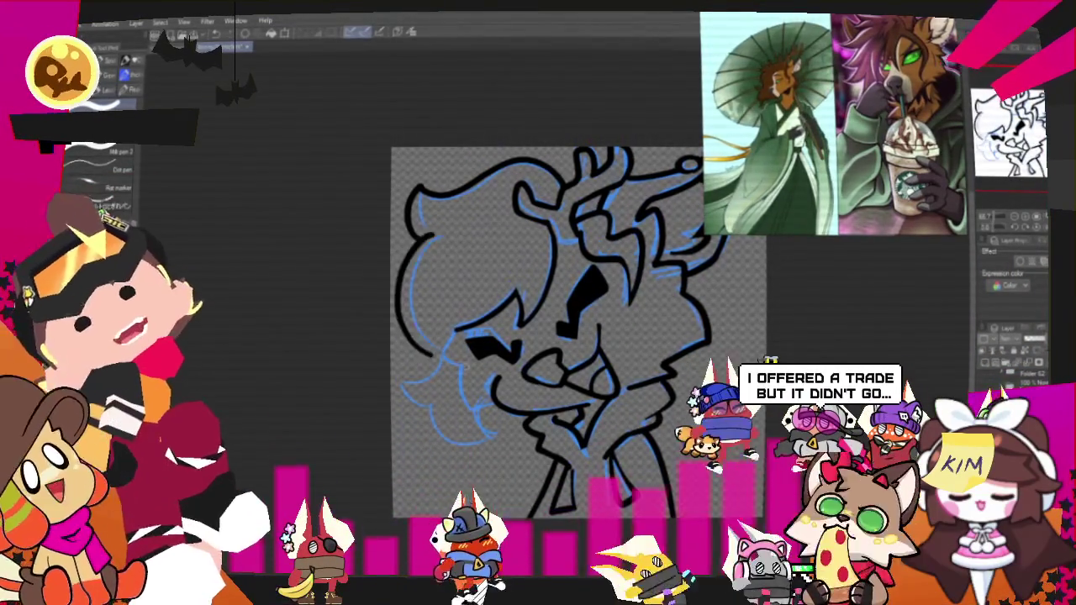
{"action": "left_click_drag", "start_coordinate": [438, 376], "coordinate": [400, 388]}
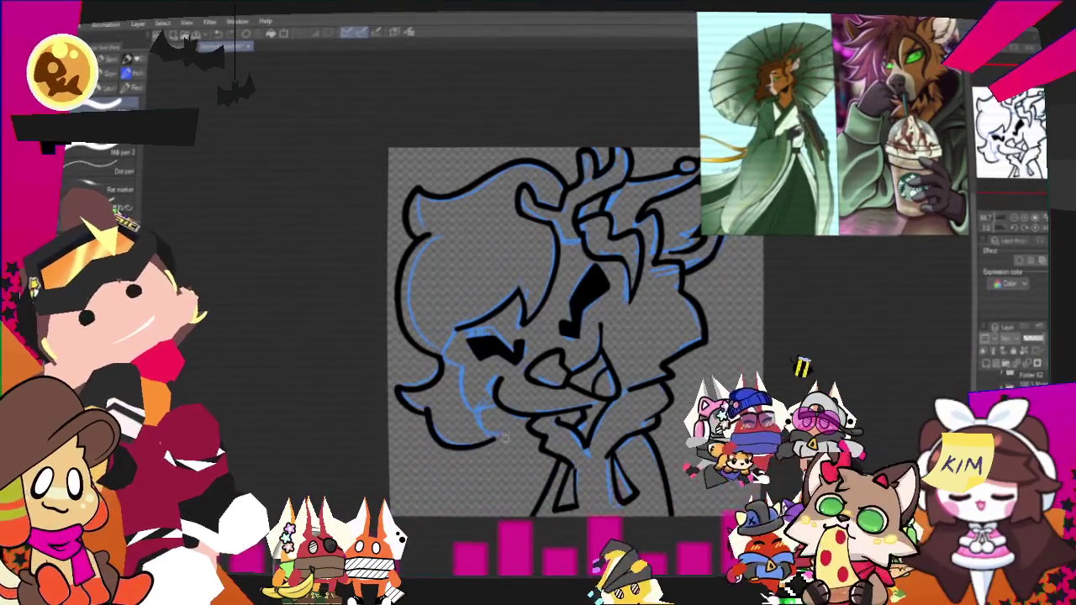
{"action": "left_click_drag", "start_coordinate": [410, 425], "coordinate": [495, 438]}
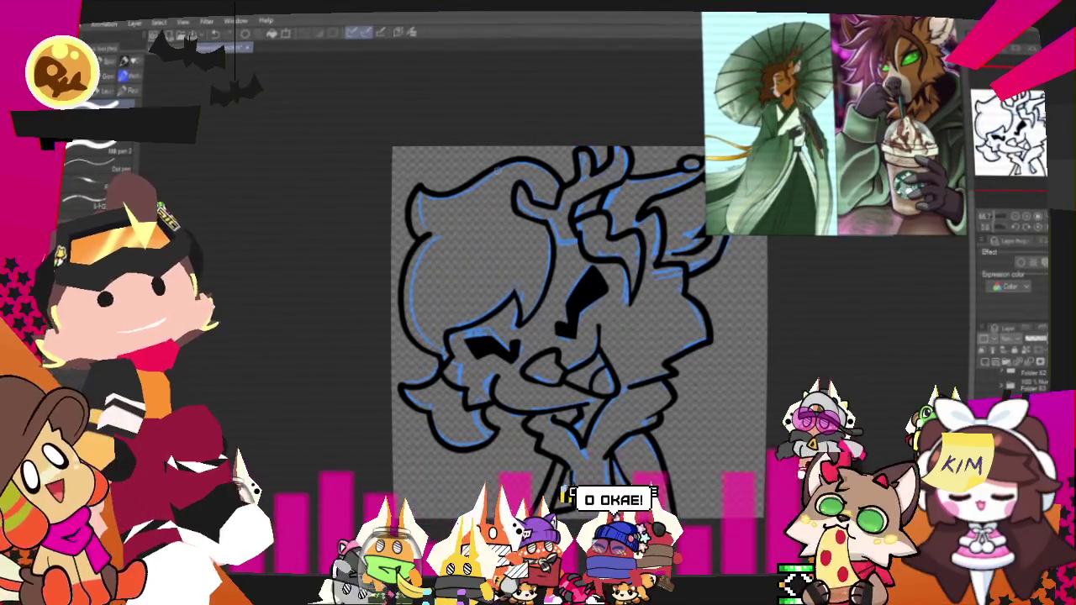
Step: Fit the whole drawing to the window and hide the blue sketch layer
{"action": "scroll", "coordinate": [538, 303], "scroll_direction": "down", "scroll_amount": 3}
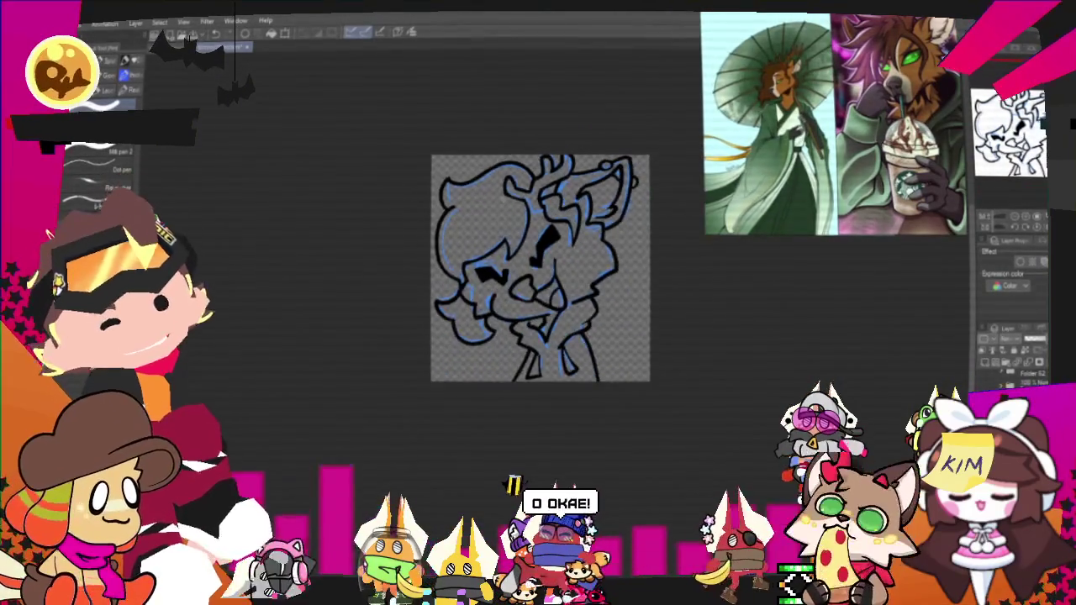
{"action": "scroll", "coordinate": [505, 277], "scroll_direction": "up", "scroll_amount": 3}
{"action": "scroll", "coordinate": [558, 385], "scroll_direction": "up", "scroll_amount": 2}
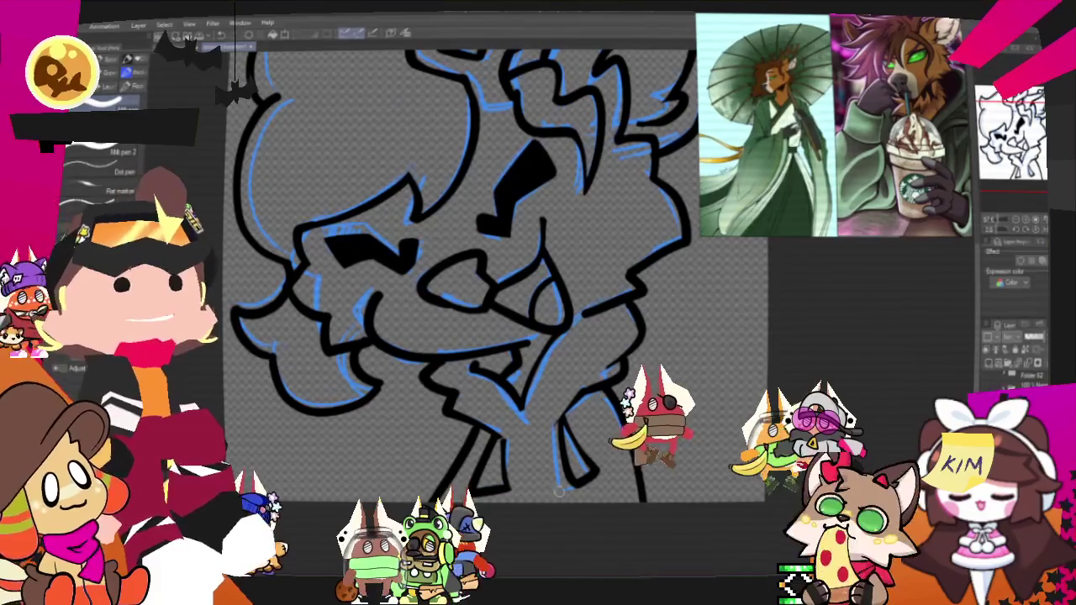
{"action": "key", "text": "ctrl+0"}
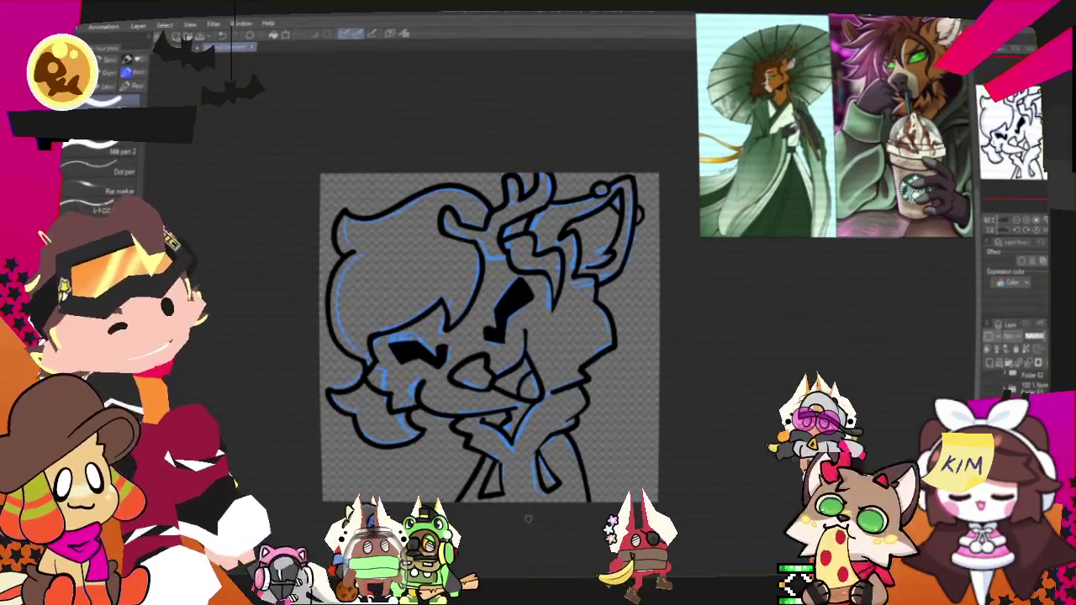
{"action": "left_click", "coordinate": [993, 367]}
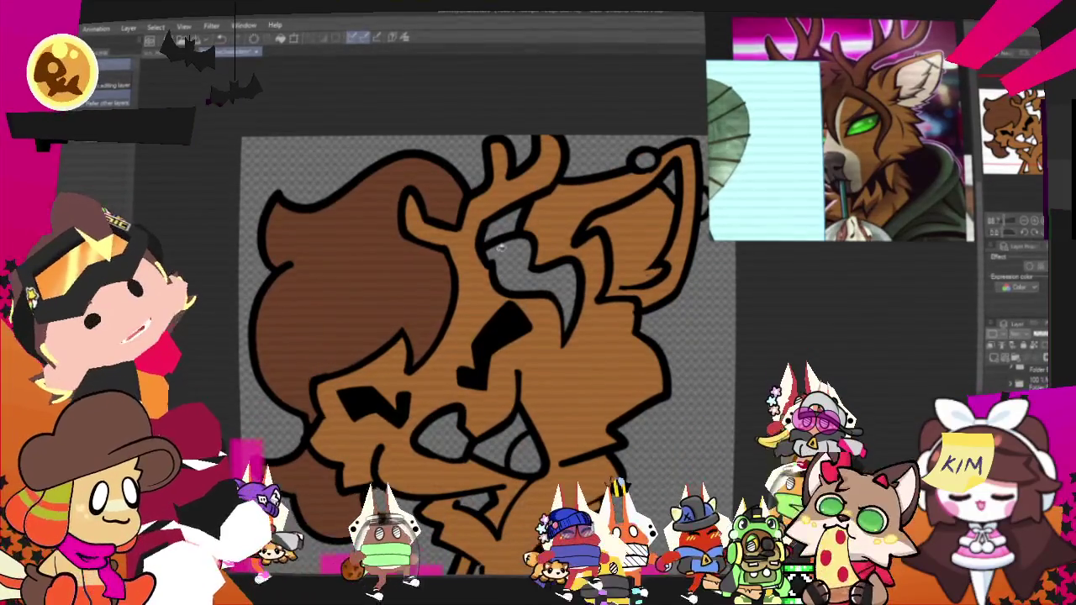
Step: Fill the gaps beside and between the antlers brown, then sample a reference colour for the ear
{"action": "left_click", "coordinate": [515, 261]}
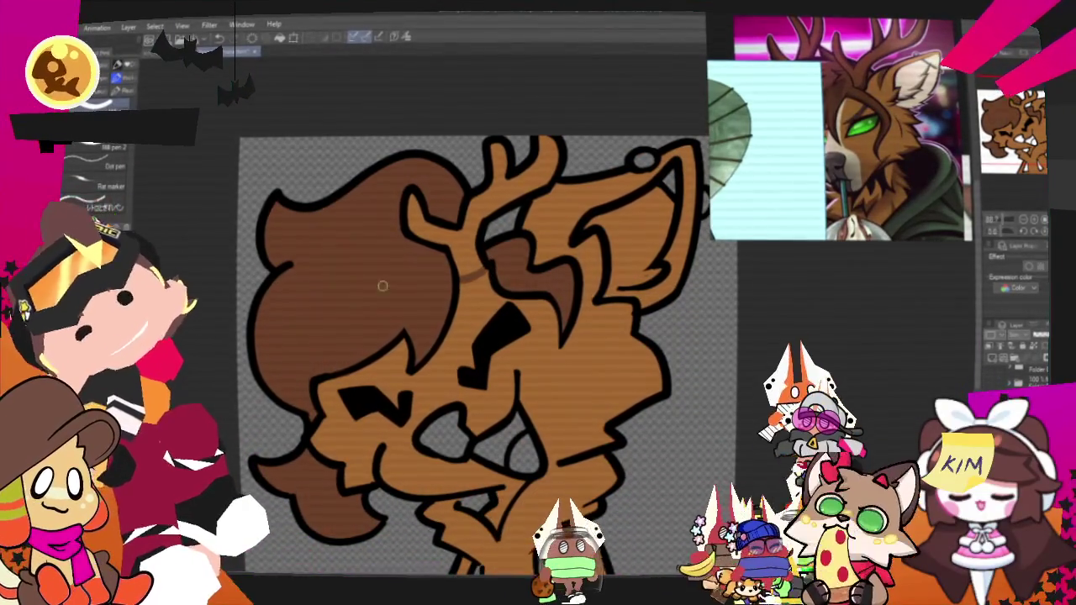
{"action": "left_click", "coordinate": [500, 236]}
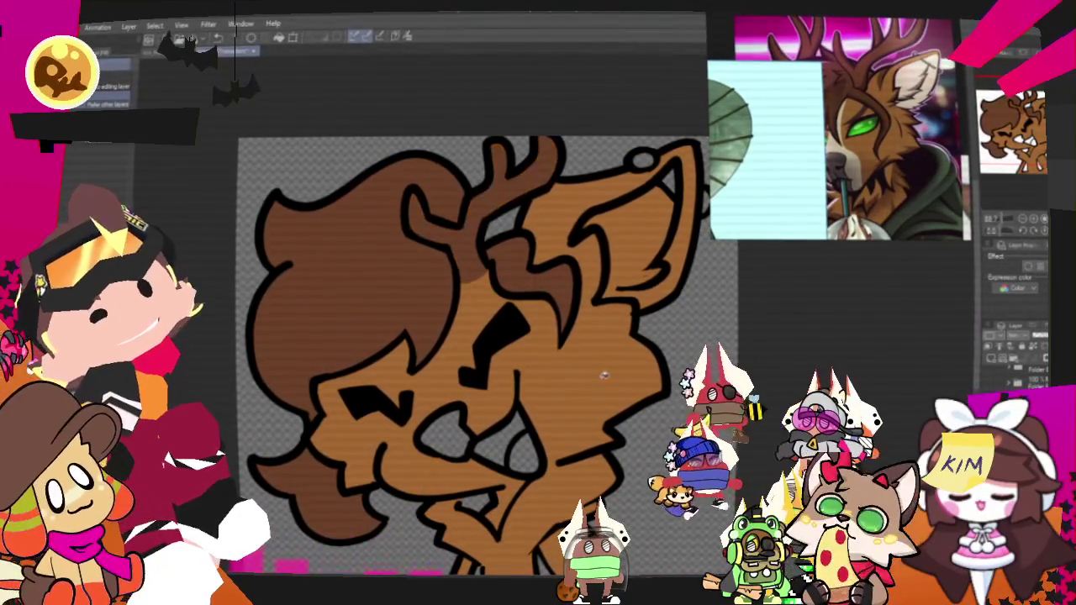
{"action": "left_click", "coordinate": [418, 45]}
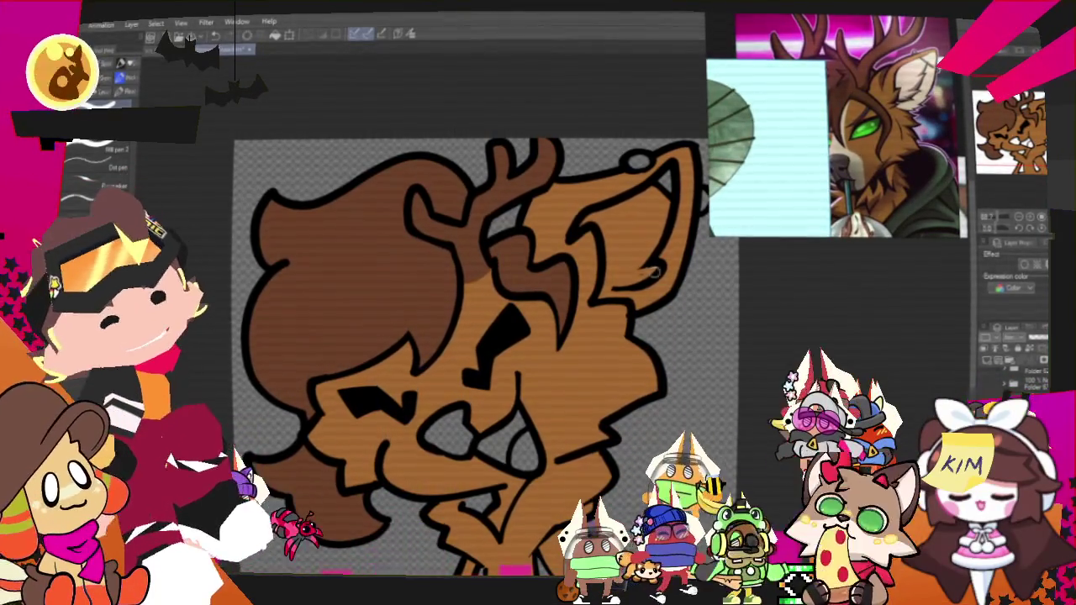
{"action": "key", "text": "ctrl+z"}
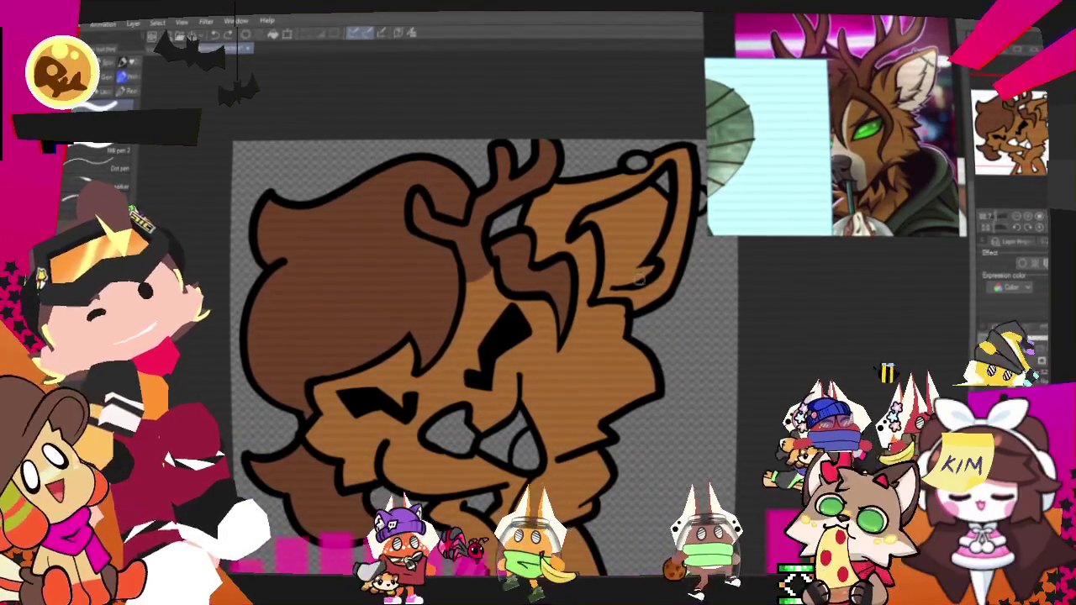
{"action": "key", "text": "ctrl+y"}
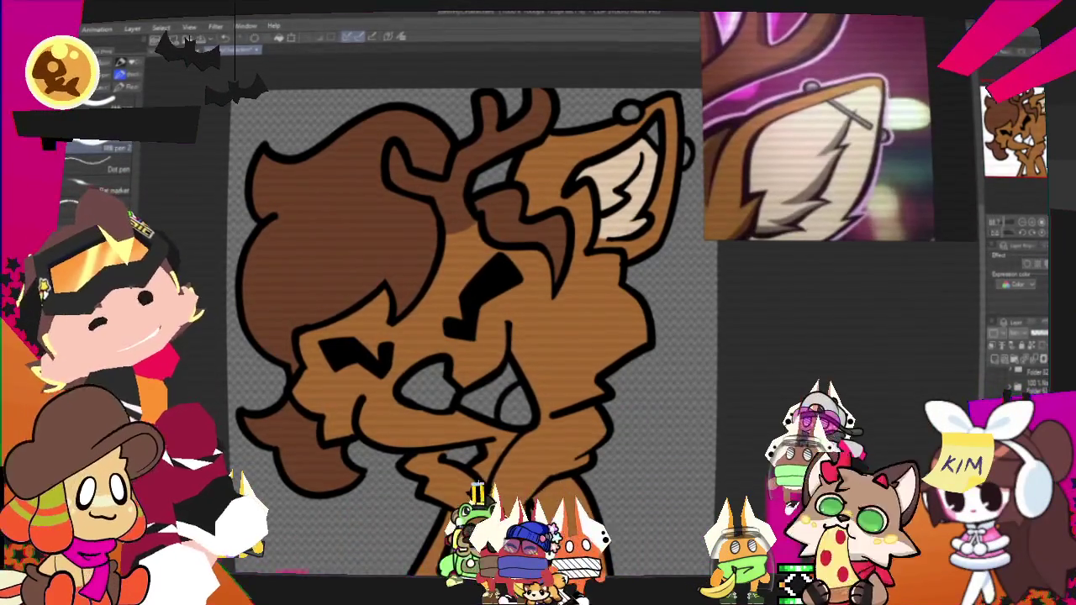
{"action": "scroll", "coordinate": [641, 221], "scroll_direction": "up", "scroll_amount": 1}
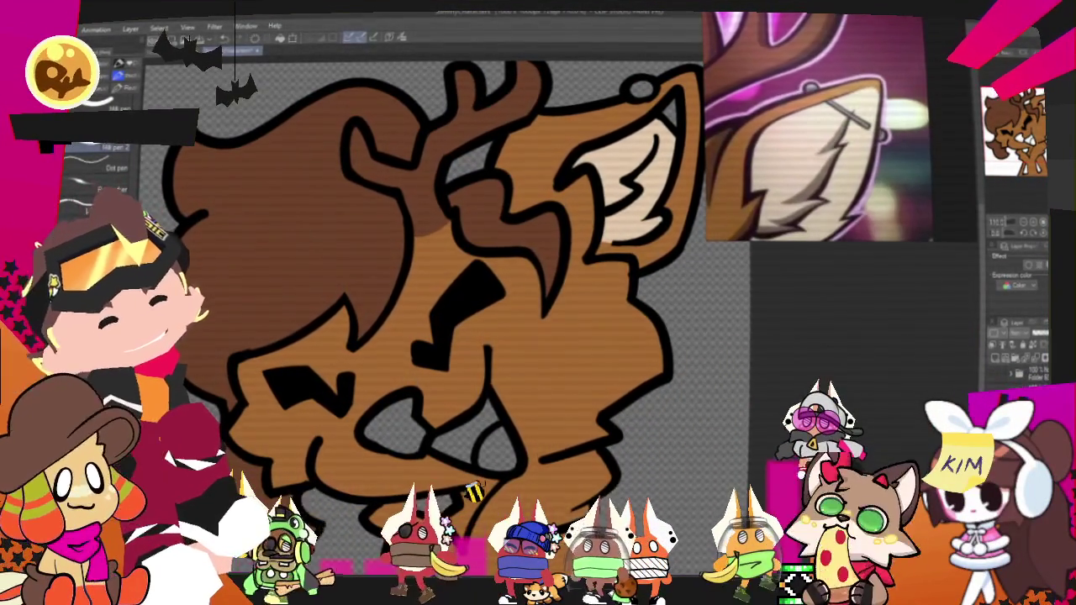
{"action": "scroll", "coordinate": [431, 302], "scroll_direction": "down", "scroll_amount": 2}
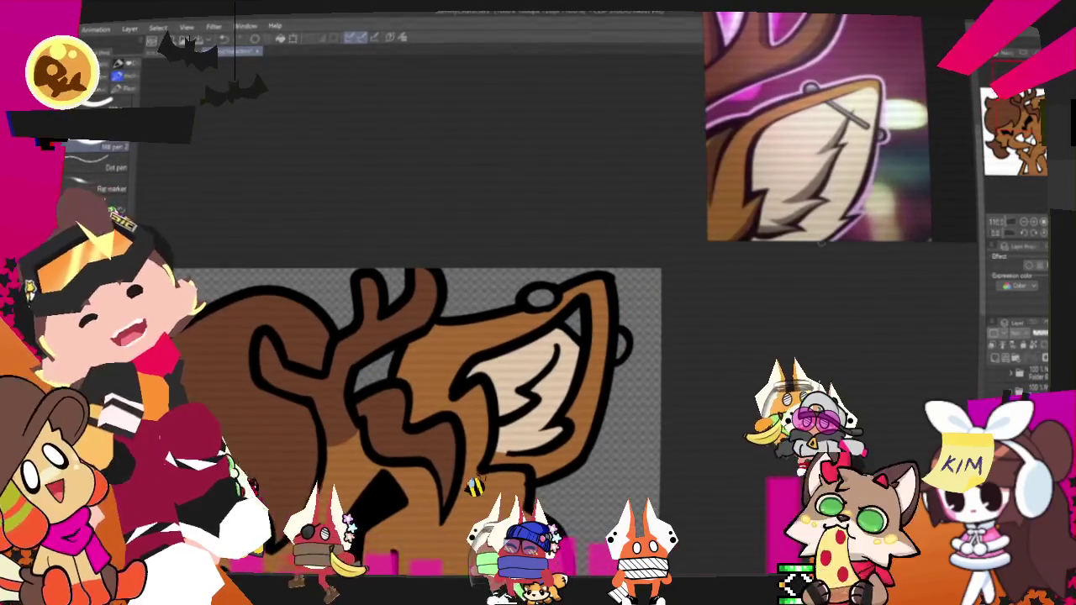
{"action": "key", "text": "g"}
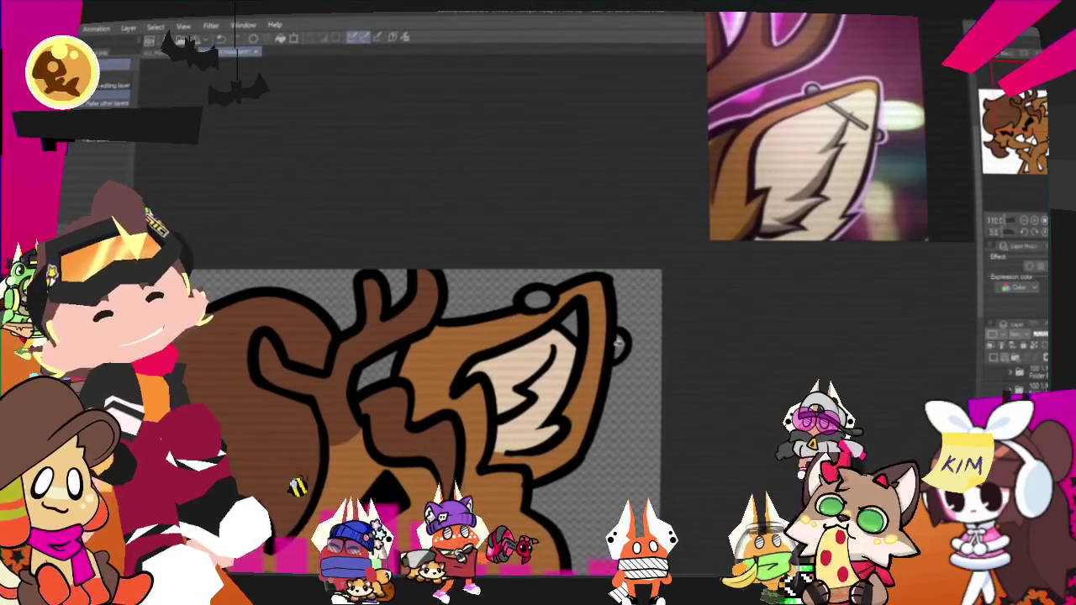
{"action": "scroll", "coordinate": [437, 336], "scroll_direction": "up", "scroll_amount": 2}
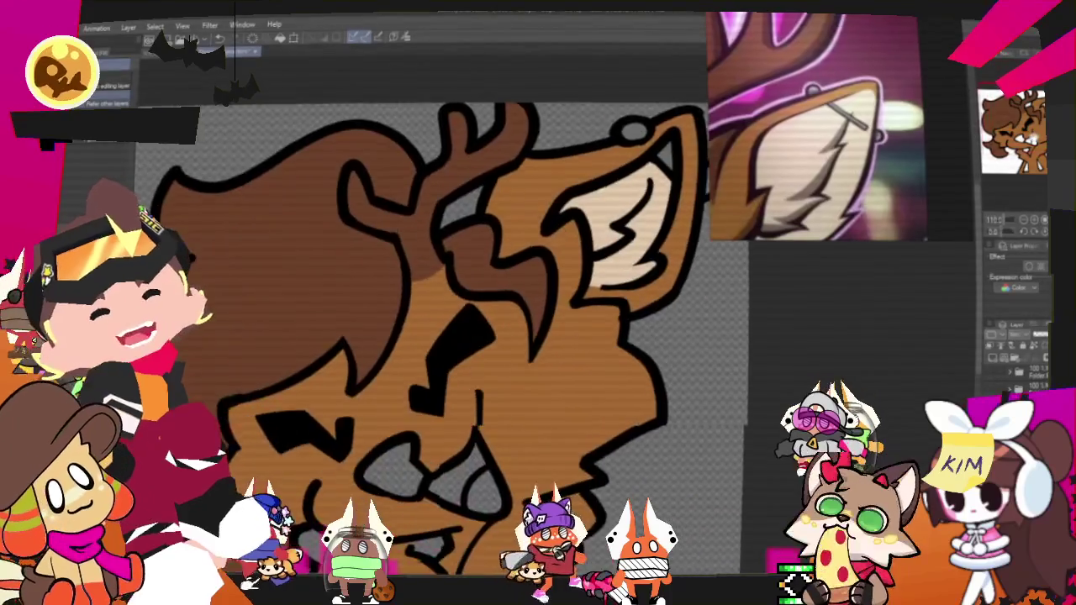
{"action": "scroll", "coordinate": [437, 336], "scroll_direction": "up", "scroll_amount": 1}
{"action": "scroll", "coordinate": [437, 336], "scroll_direction": "up", "scroll_amount": 1}
{"action": "scroll", "coordinate": [470, 320], "scroll_direction": "down", "scroll_amount": 1}
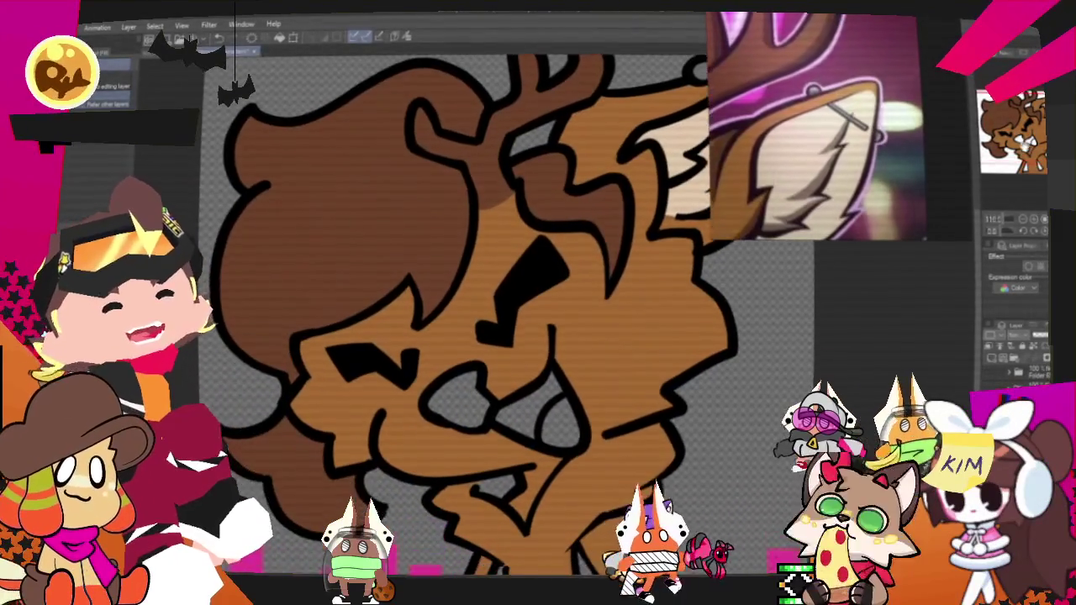
{"action": "scroll", "coordinate": [470, 319], "scroll_direction": "down", "scroll_amount": 1}
{"action": "scroll", "coordinate": [470, 320], "scroll_direction": "down", "scroll_amount": 1}
{"action": "scroll", "coordinate": [471, 319], "scroll_direction": "down", "scroll_amount": 1}
{"action": "scroll", "coordinate": [471, 320], "scroll_direction": "up", "scroll_amount": 1}
{"action": "scroll", "coordinate": [471, 320], "scroll_direction": "up", "scroll_amount": 1}
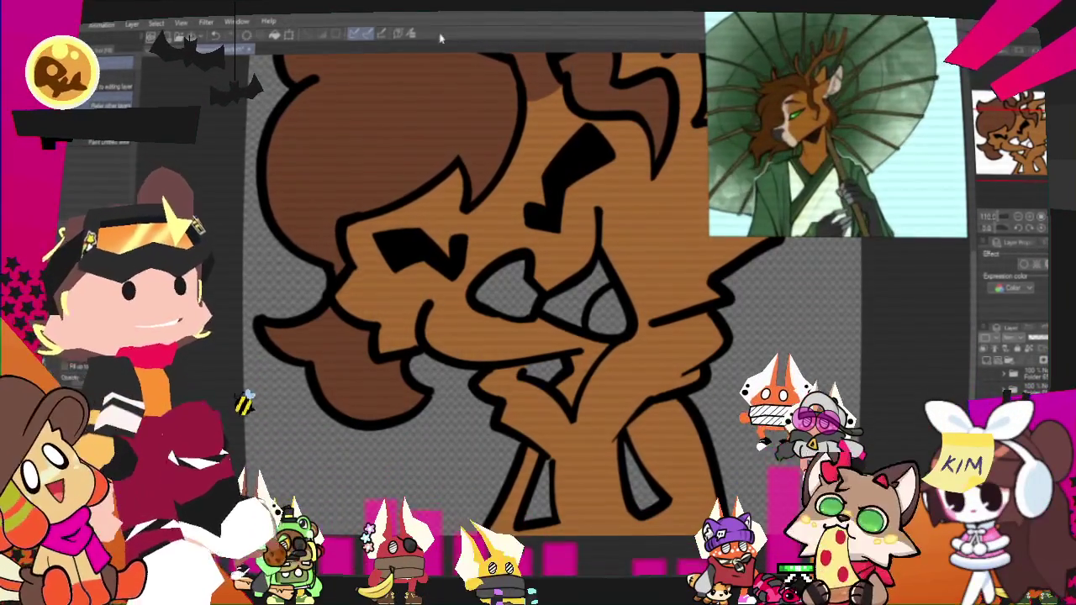
Step: Sample the robe green from the umbrella reference and fill the neck and robe area with it
{"action": "left_click", "coordinate": [412, 33]}
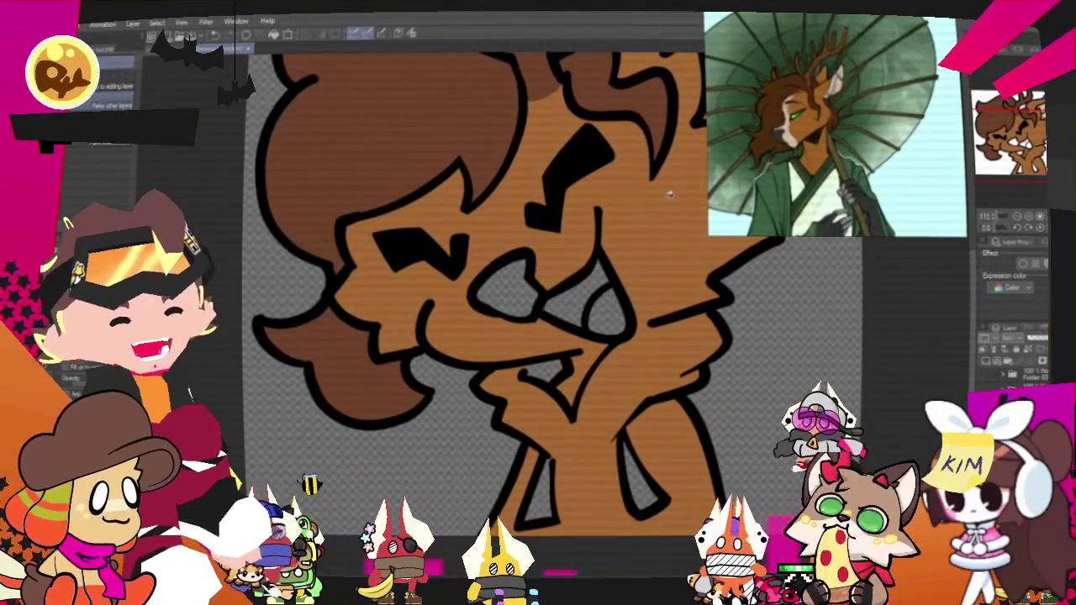
{"action": "scroll", "coordinate": [474, 278], "scroll_direction": "down", "scroll_amount": 3}
{"action": "scroll", "coordinate": [474, 278], "scroll_direction": "up", "scroll_amount": 3}
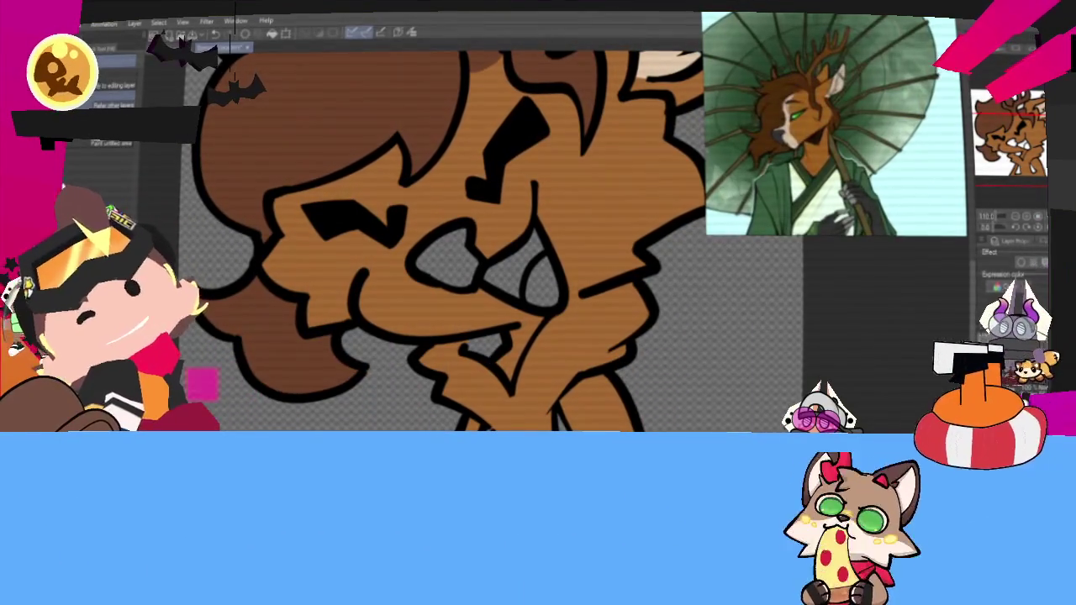
{"action": "key", "text": "p"}
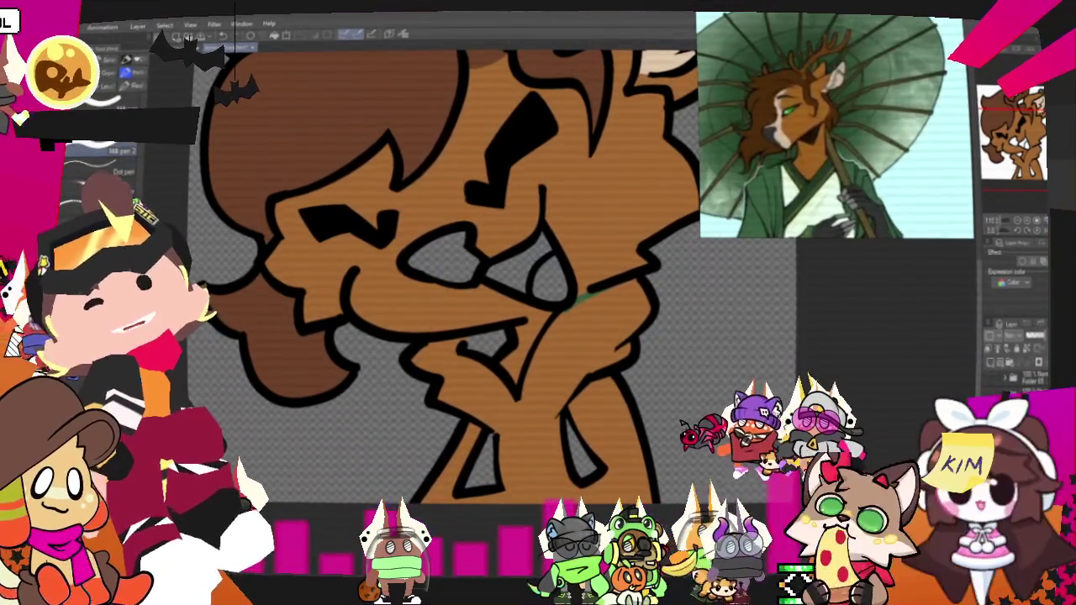
{"action": "key", "text": "g"}
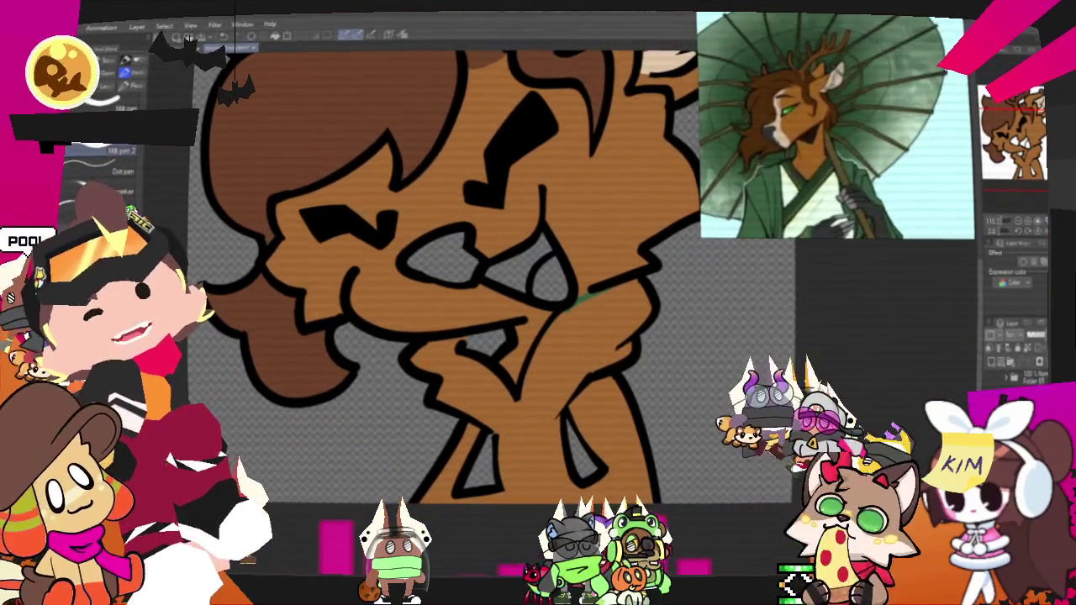
{"action": "left_click", "coordinate": [520, 455]}
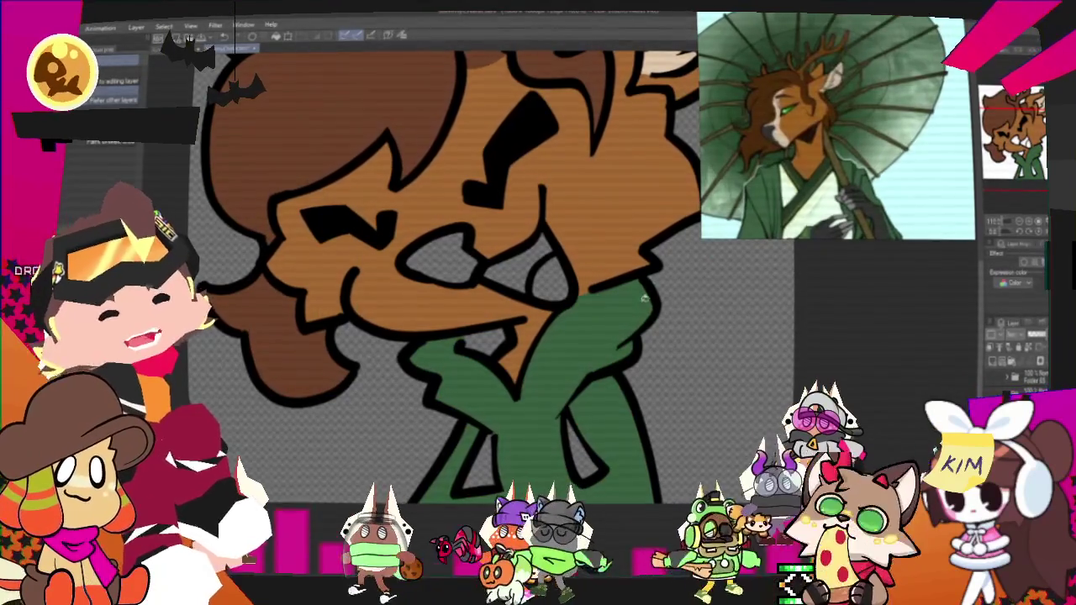
{"action": "key", "text": "ctrl+minus"}
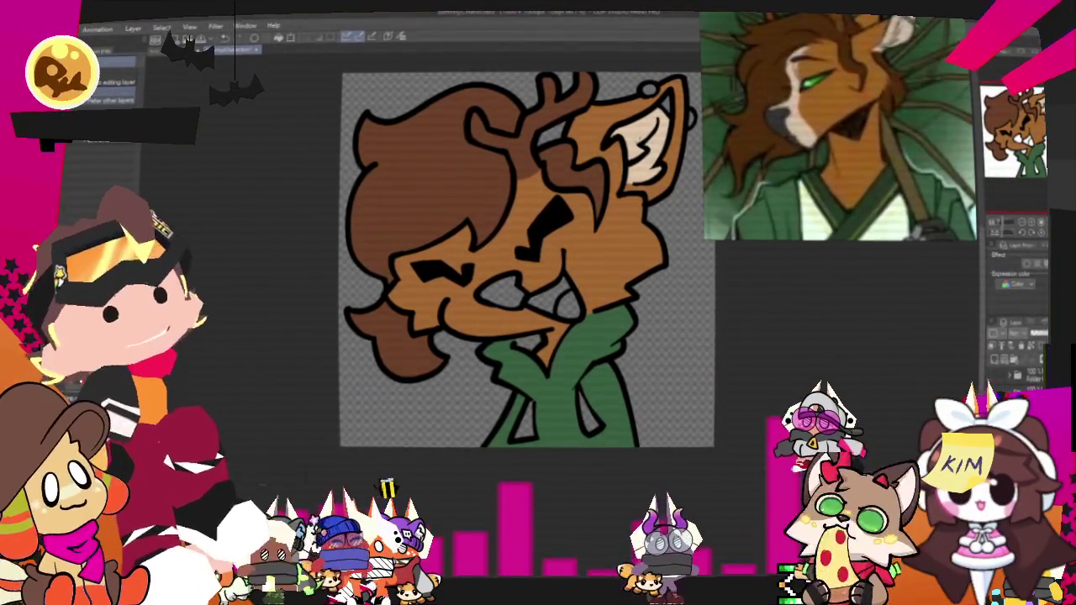
{"action": "scroll", "coordinate": [518, 191], "scroll_direction": "up", "scroll_amount": 2}
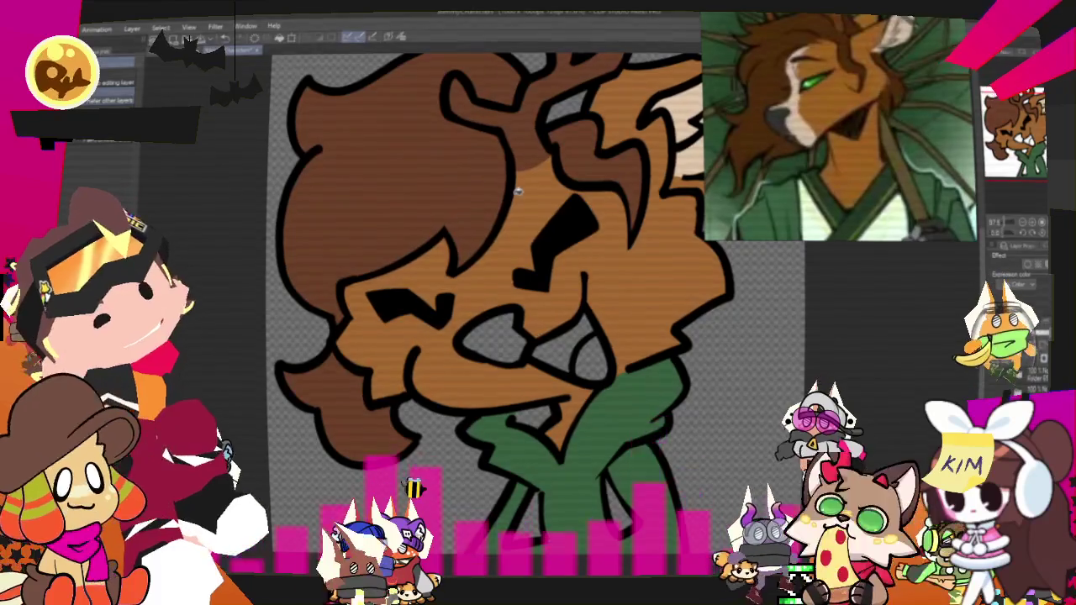
Step: Paint a cream muzzle stripe down the deer's face with the pen
{"action": "key", "text": "p"}
{"action": "mouse_move", "coordinate": [492, 240]}
{"action": "left_mouse_down"}
{"action": "mouse_move", "coordinate": [511, 271]}
{"action": "mouse_move", "coordinate": [461, 286]}
{"action": "left_mouse_up"}
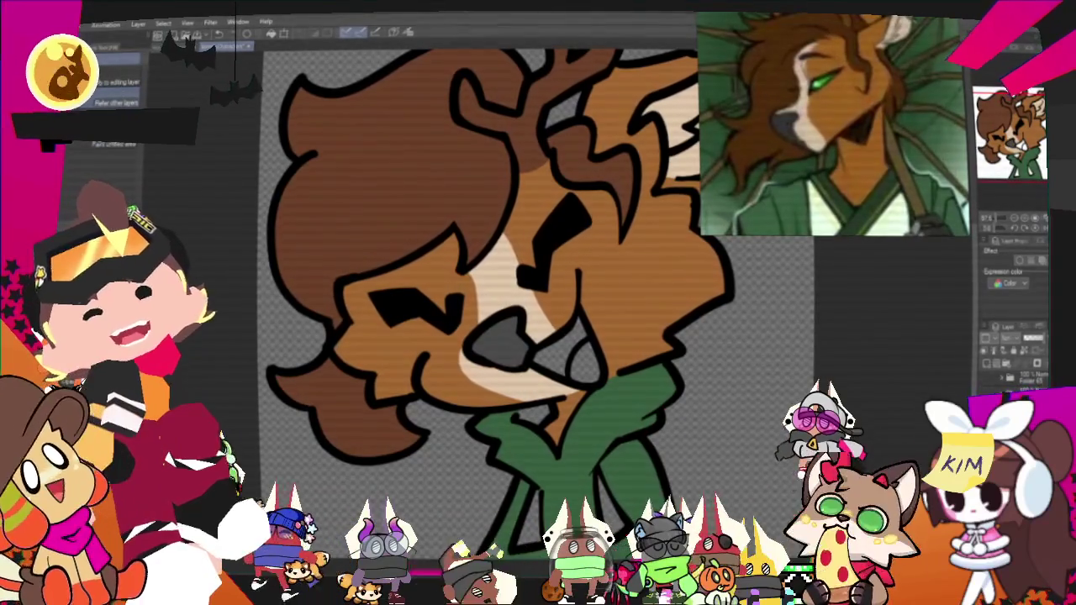
{"action": "scroll", "coordinate": [487, 319], "scroll_direction": "down", "scroll_amount": 2}
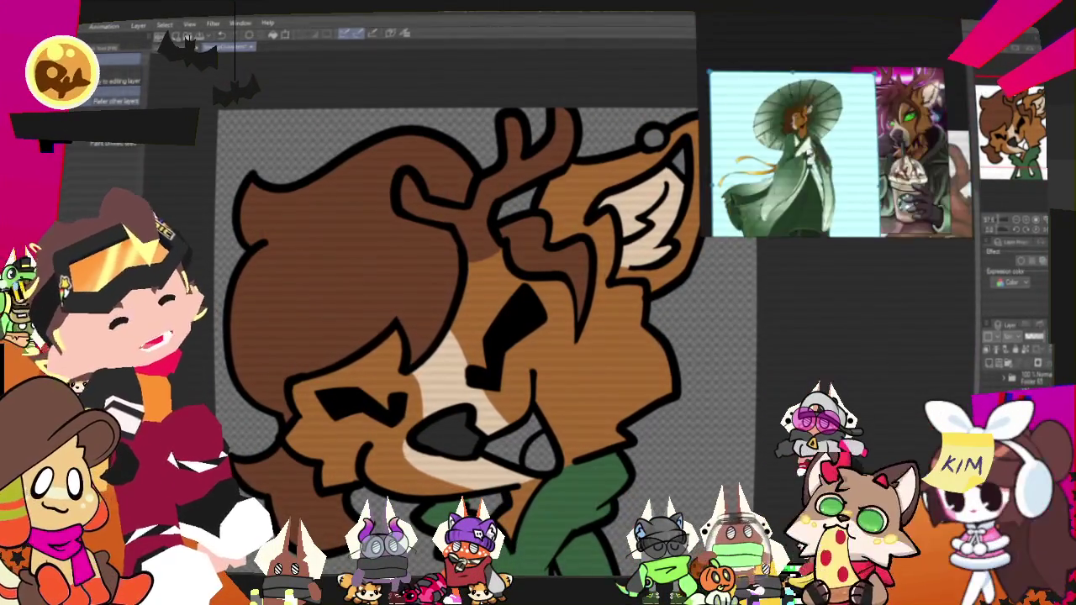
Step: Fill the tongue inside the deer's open mouth with olive green
{"action": "scroll", "coordinate": [463, 319], "scroll_direction": "up", "scroll_amount": 2}
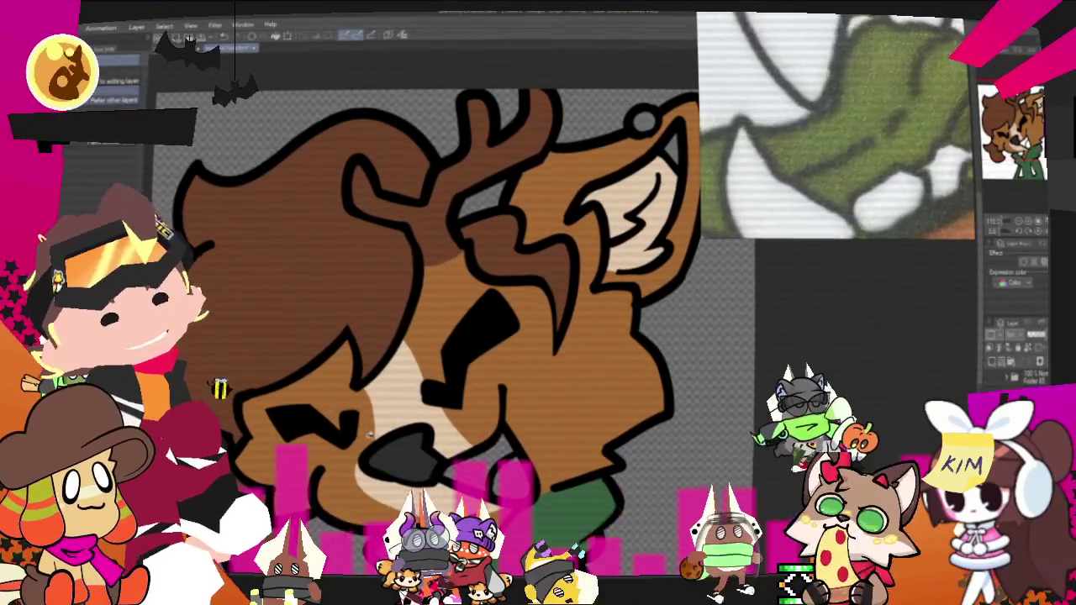
{"action": "scroll", "coordinate": [420, 294], "scroll_direction": "down", "scroll_amount": 2}
{"action": "scroll", "coordinate": [420, 294], "scroll_direction": "up", "scroll_amount": 2}
{"action": "scroll", "coordinate": [420, 336], "scroll_direction": "up", "scroll_amount": 2}
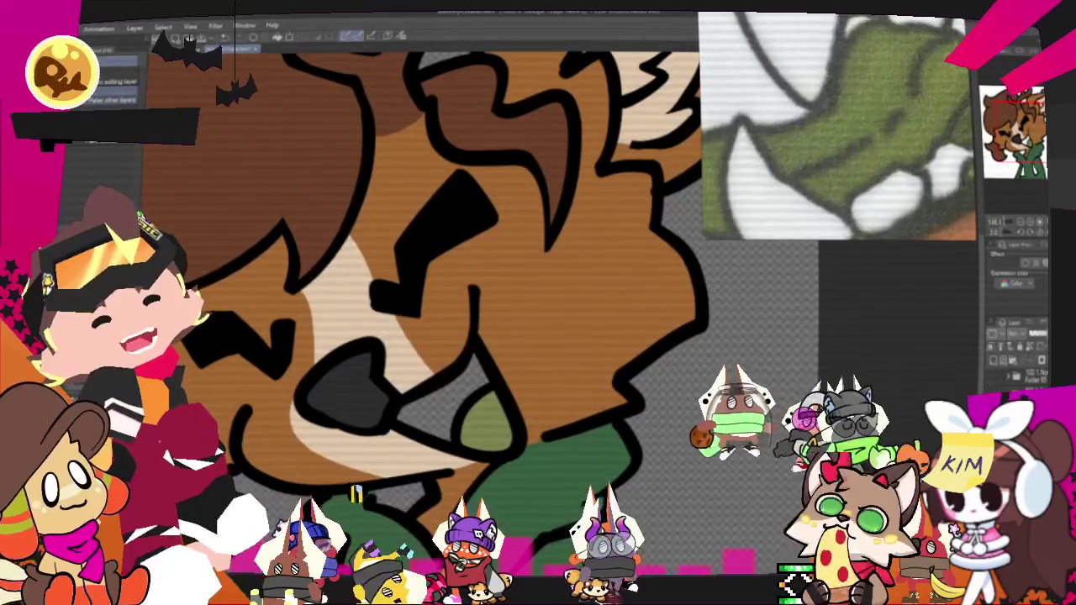
{"action": "left_click", "coordinate": [466, 395]}
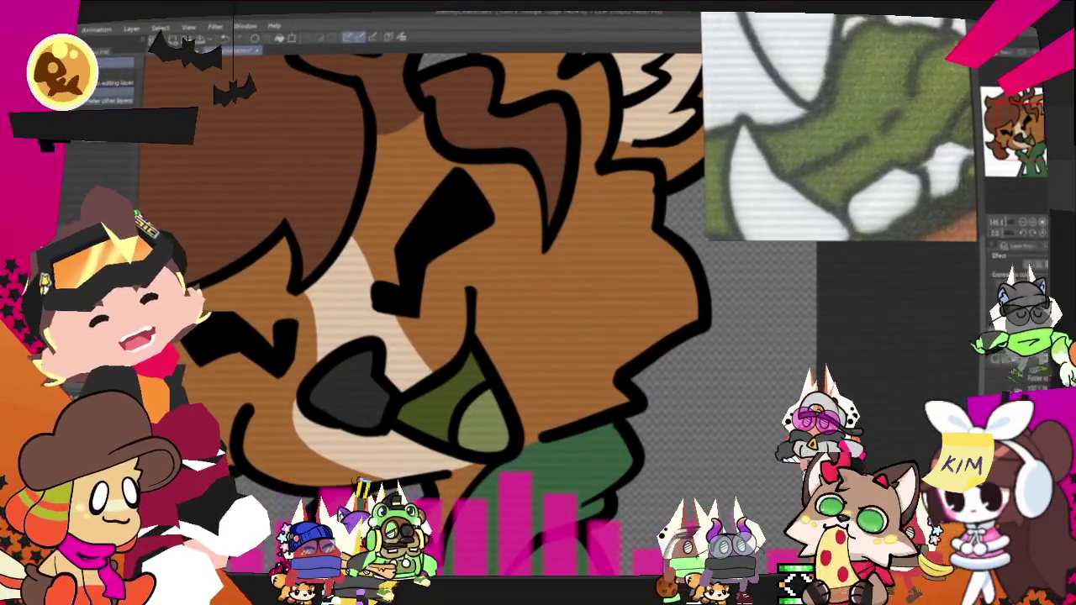
{"action": "scroll", "coordinate": [474, 409], "scroll_direction": "down", "scroll_amount": 2}
{"action": "scroll", "coordinate": [474, 416], "scroll_direction": "down", "scroll_amount": 3}
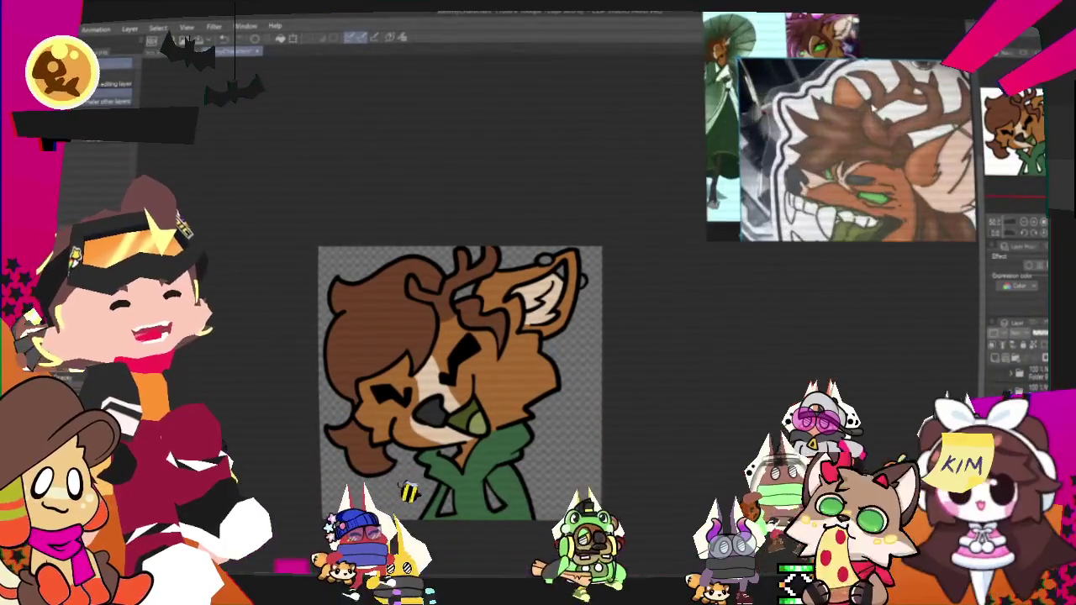
{"action": "scroll", "coordinate": [431, 476], "scroll_direction": "up", "scroll_amount": 1}
{"action": "scroll", "coordinate": [472, 274], "scroll_direction": "up", "scroll_amount": 1}
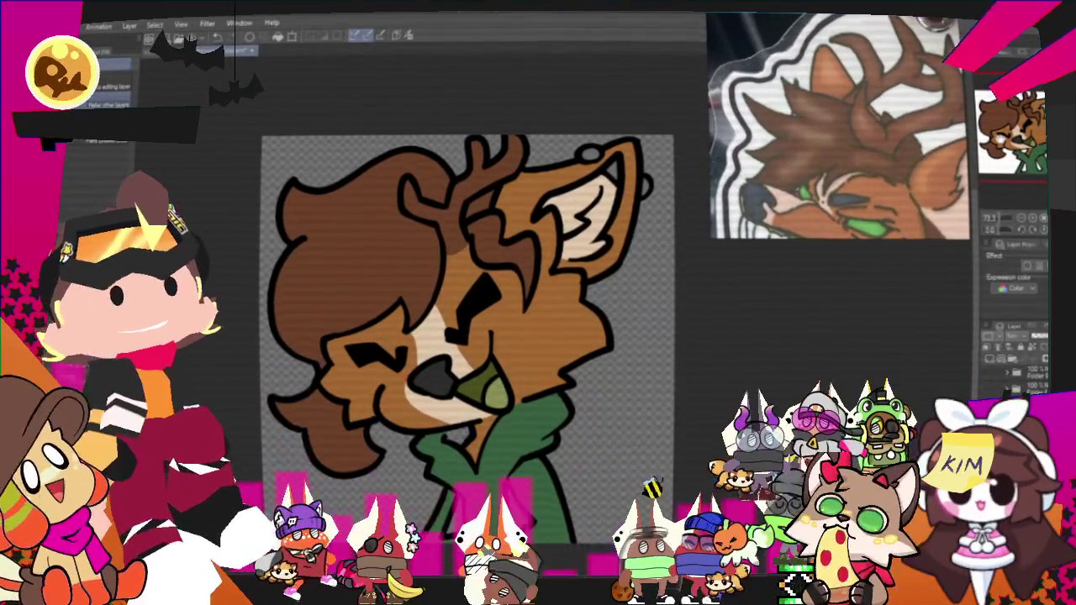
{"action": "scroll", "coordinate": [496, 336], "scroll_direction": "up", "scroll_amount": 1}
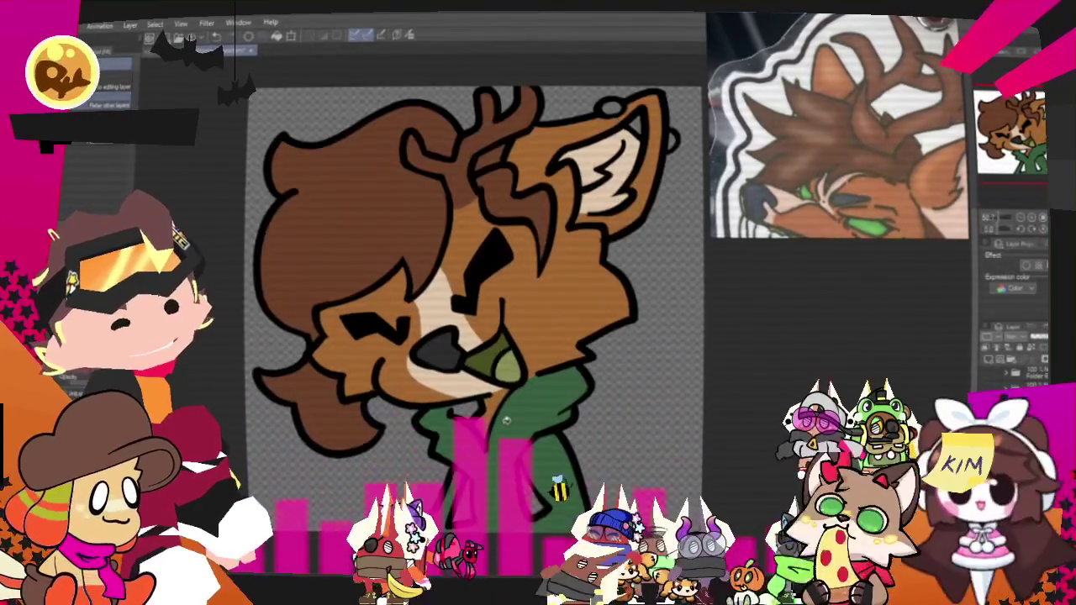
{"action": "scroll", "coordinate": [496, 336], "scroll_direction": "up", "scroll_amount": 1}
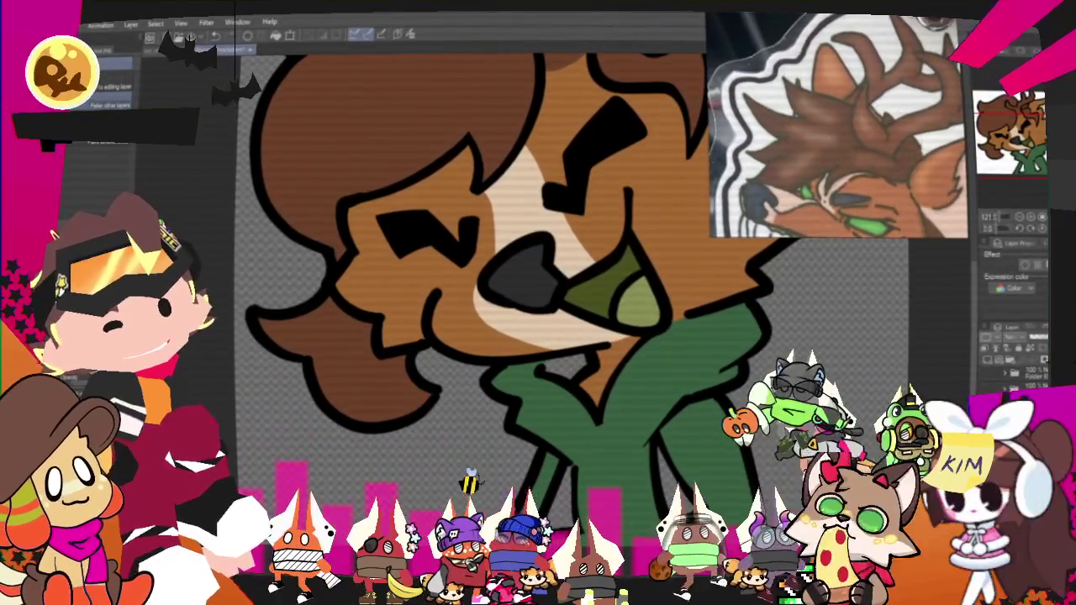
{"action": "scroll", "coordinate": [672, 438], "scroll_direction": "up", "scroll_amount": 1}
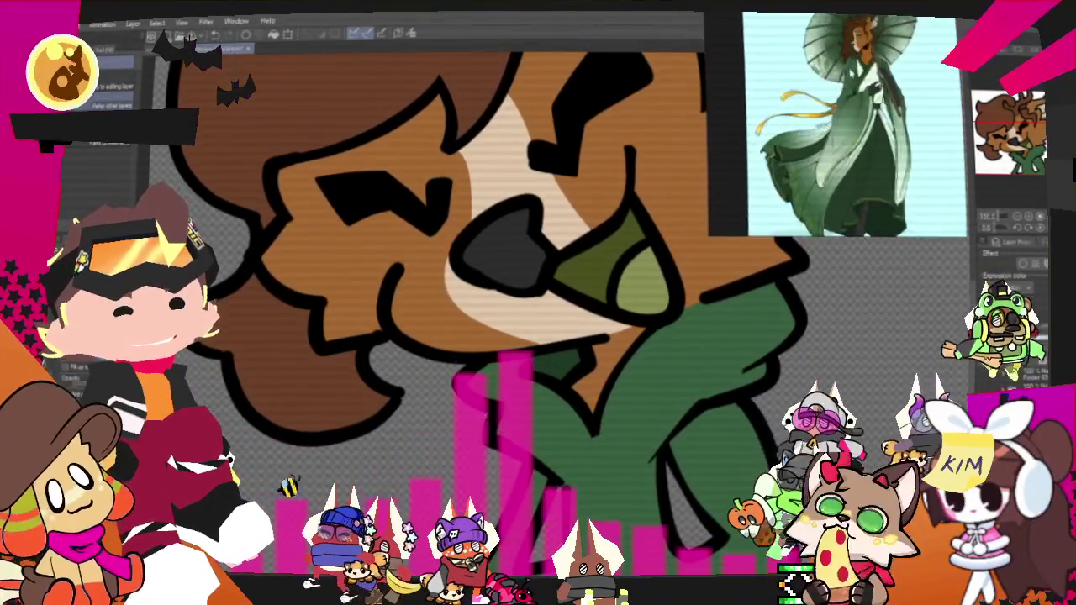
{"action": "scroll", "coordinate": [542, 442], "scroll_direction": "down", "scroll_amount": 1}
{"action": "scroll", "coordinate": [589, 428], "scroll_direction": "up", "scroll_amount": 1}
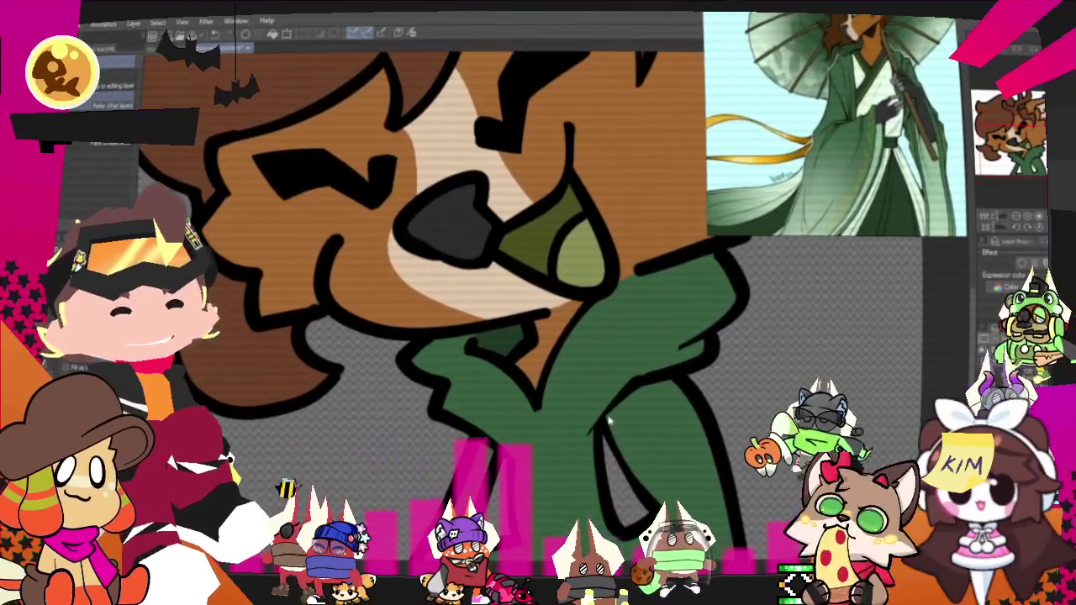
{"action": "key", "text": "p"}
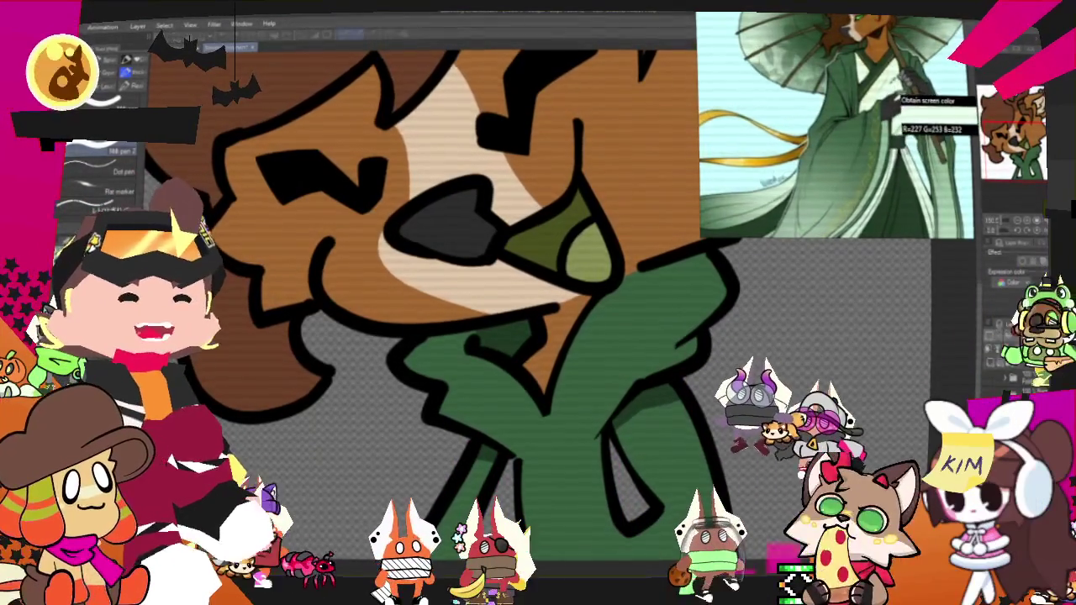
Step: Fill both triangles at the bottom of the green robe with white
{"action": "scroll", "coordinate": [470, 320], "scroll_direction": "down", "scroll_amount": 2}
{"action": "scroll", "coordinate": [471, 319], "scroll_direction": "down", "scroll_amount": 2}
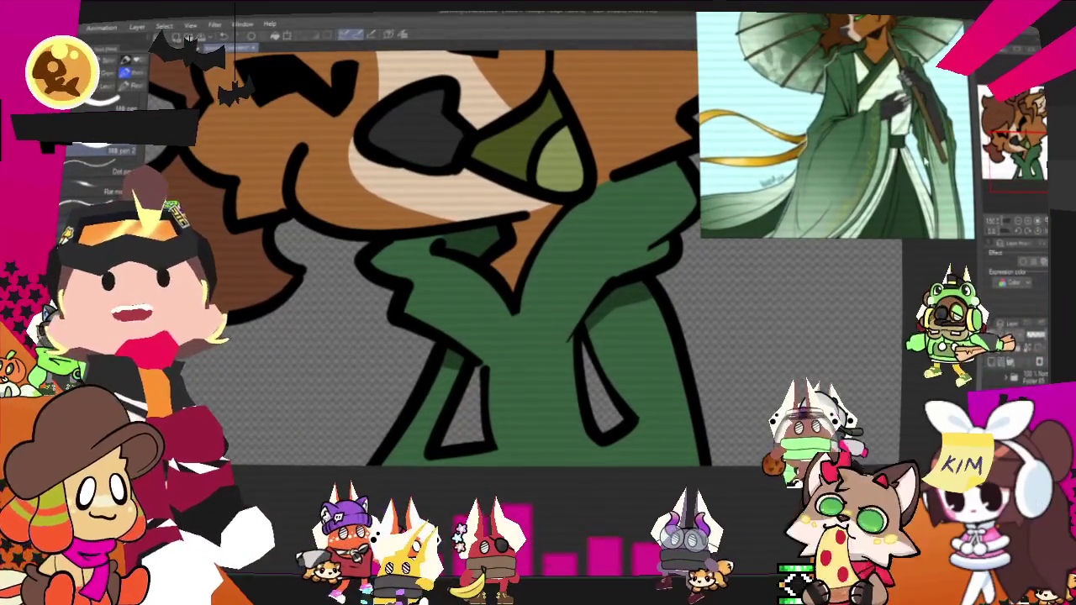
{"action": "left_click", "coordinate": [458, 408]}
{"action": "left_click", "coordinate": [618, 403]}
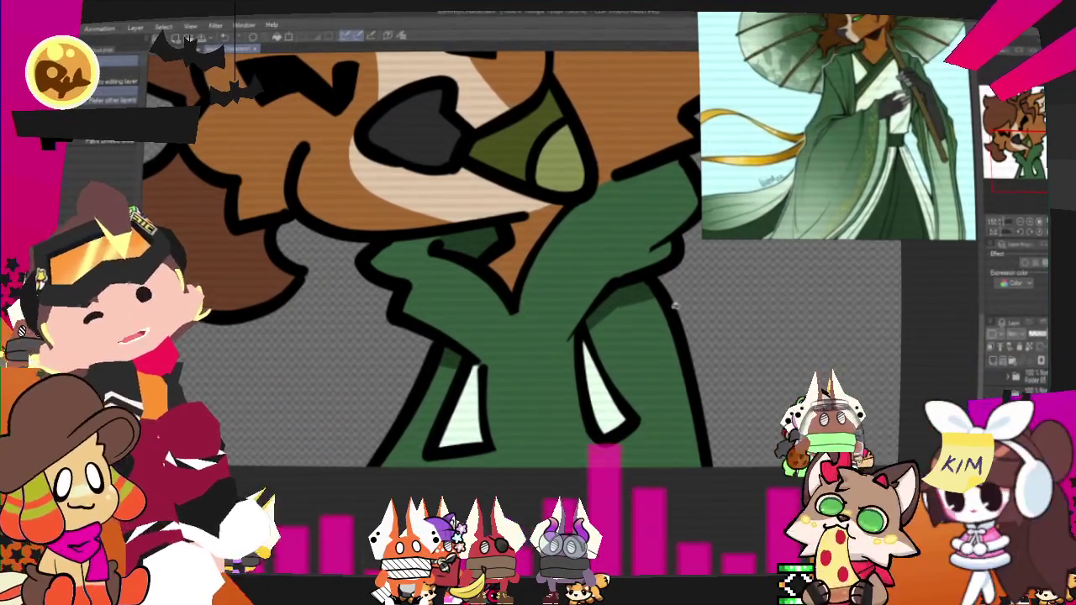
{"action": "left_click_drag", "start_coordinate": [674, 308], "coordinate": [630, 303]}
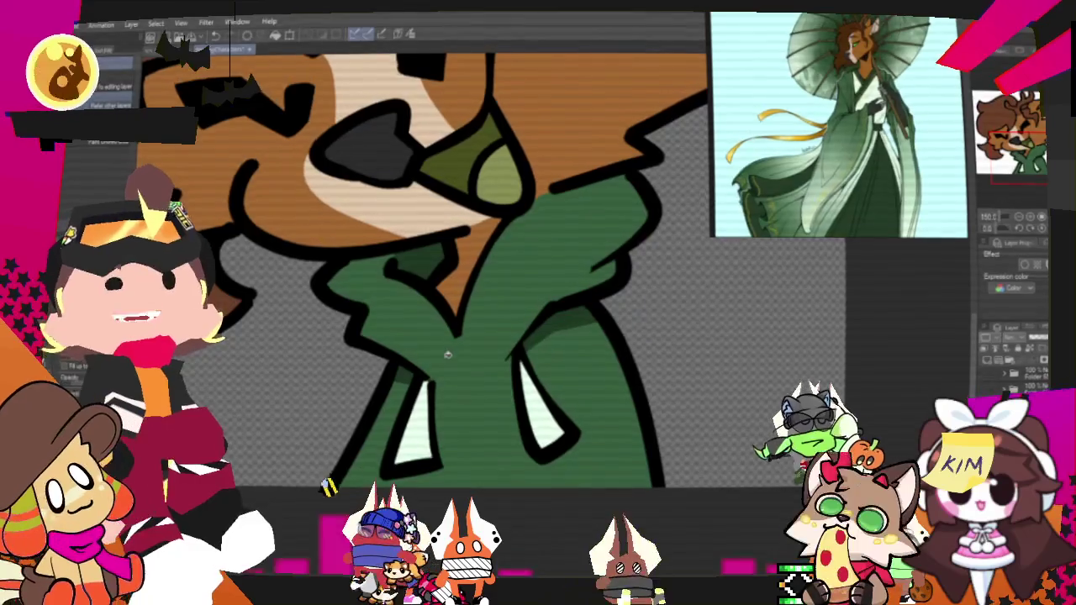
Step: Zoom in on the lower part of the deer's green robe
{"action": "scroll", "coordinate": [447, 354], "scroll_direction": "up", "scroll_amount": 3}
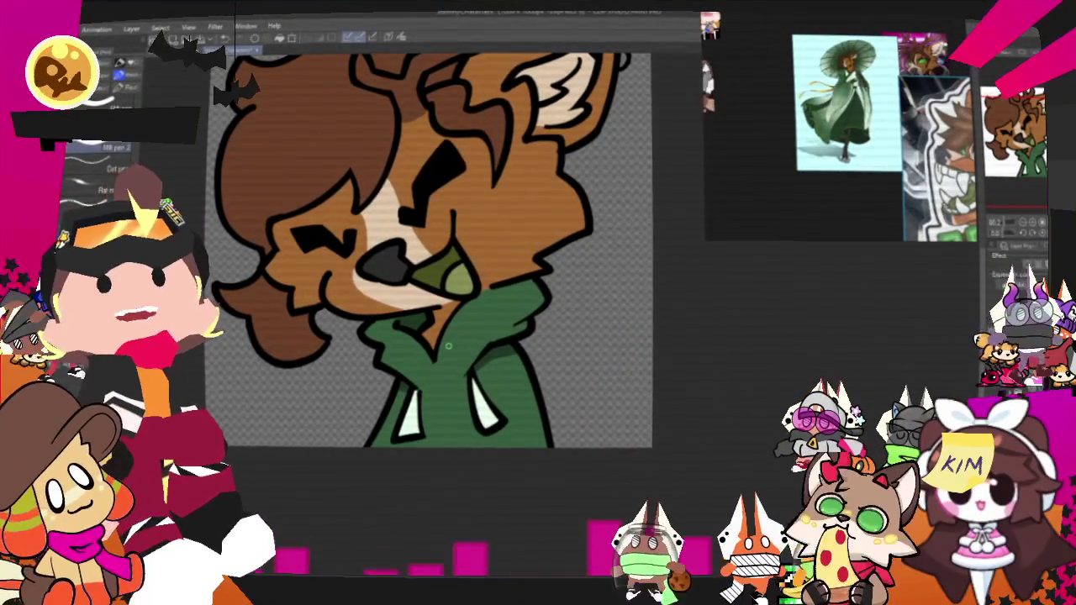
{"action": "scroll", "coordinate": [448, 345], "scroll_direction": "up", "scroll_amount": 2}
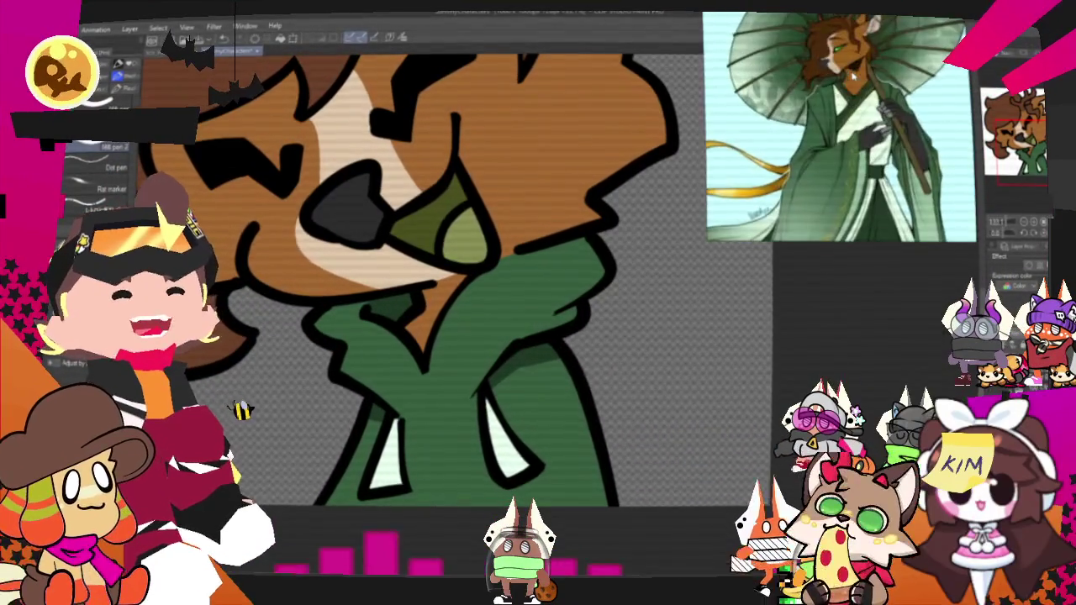
{"action": "scroll", "coordinate": [499, 411], "scroll_direction": "up", "scroll_amount": 2}
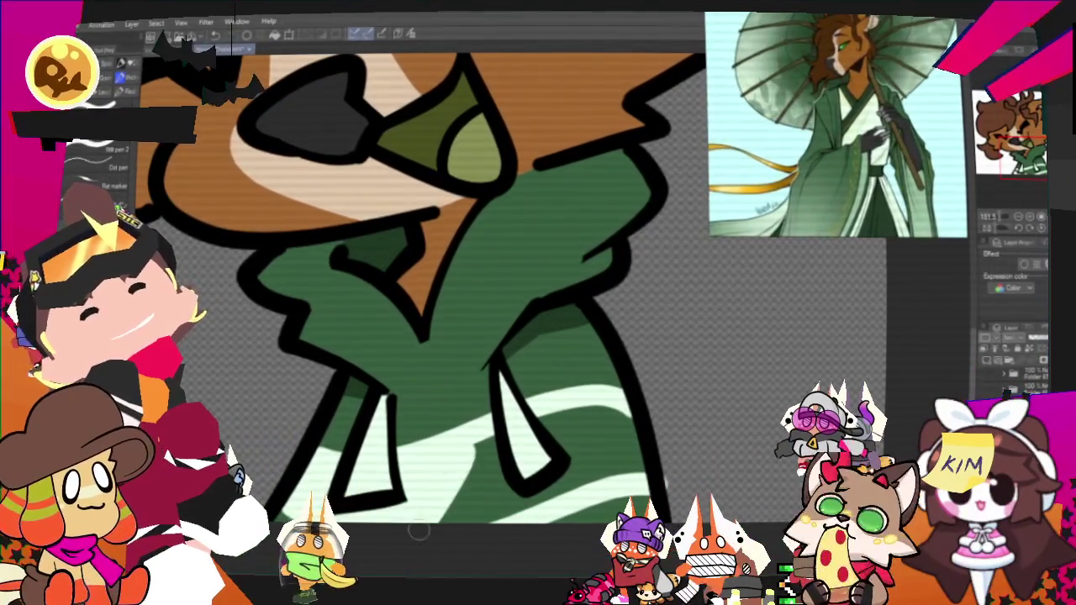
Step: Paint the lower robe area pale green beneath the dark green
{"action": "left_click_drag", "start_coordinate": [522, 505], "coordinate": [627, 458]}
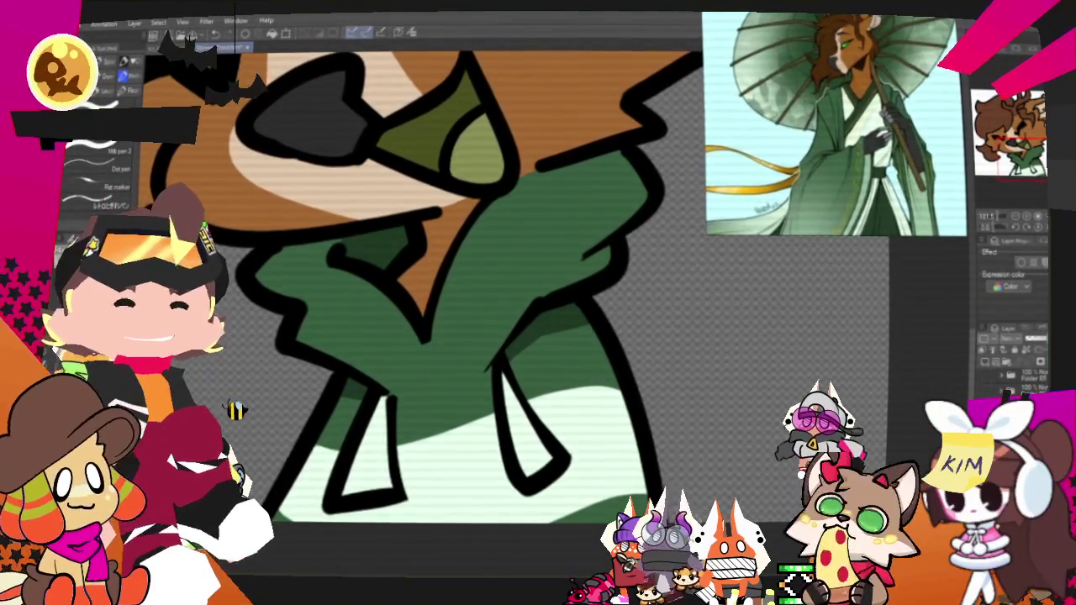
{"action": "key", "text": "g"}
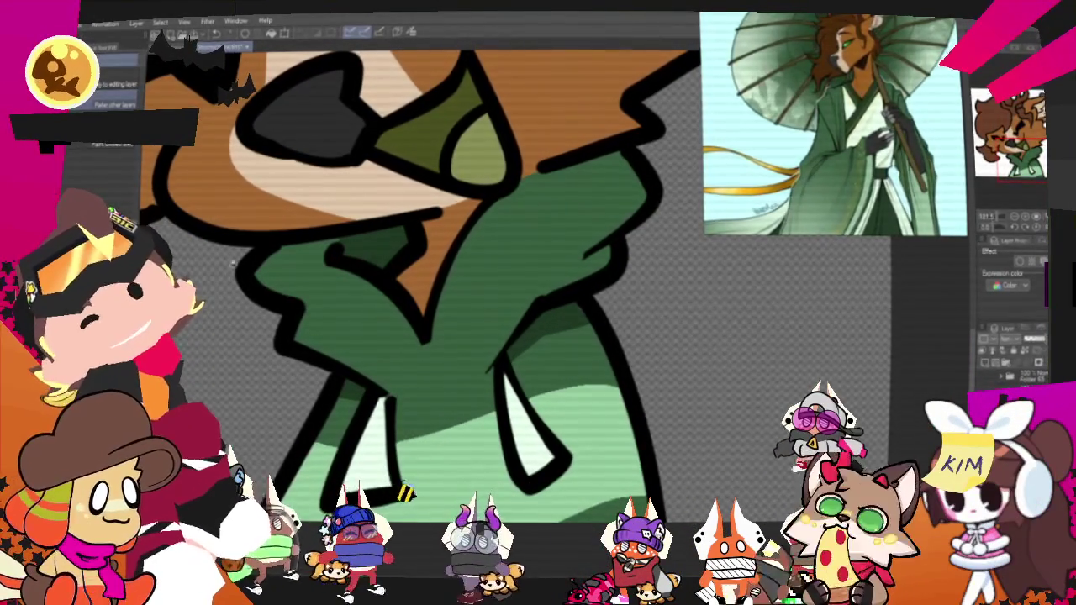
{"action": "key", "text": "p"}
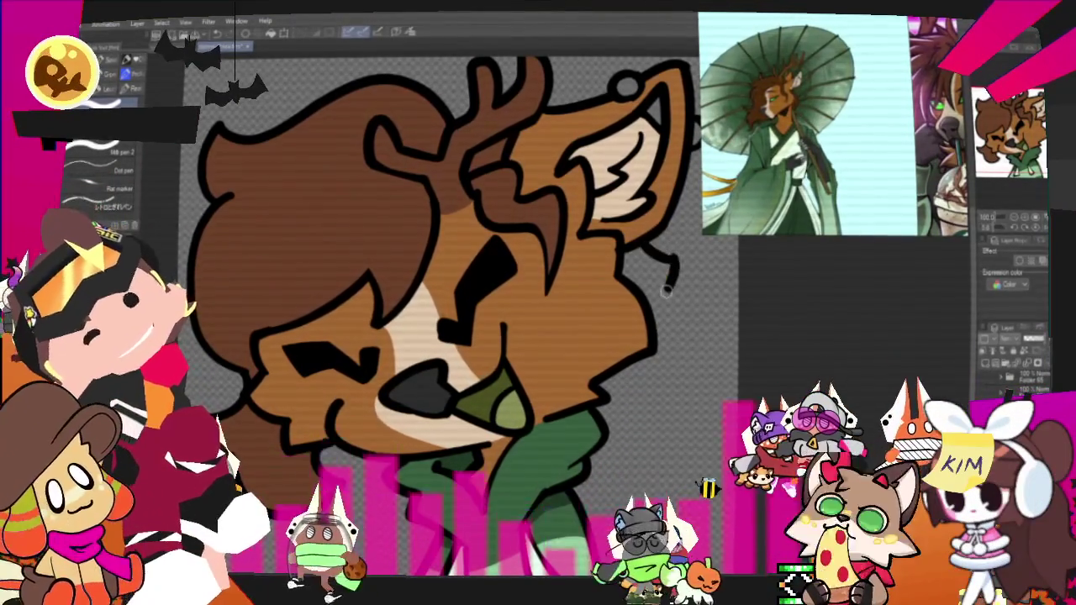
Step: Draw a black fur-tuft outline right of the cheek below the ear, redrawing it cleaner
{"action": "mouse_move", "coordinate": [652, 249]}
{"action": "left_mouse_down"}
{"action": "mouse_move", "coordinate": [669, 299]}
{"action": "mouse_move", "coordinate": [648, 383]}
{"action": "left_mouse_up"}
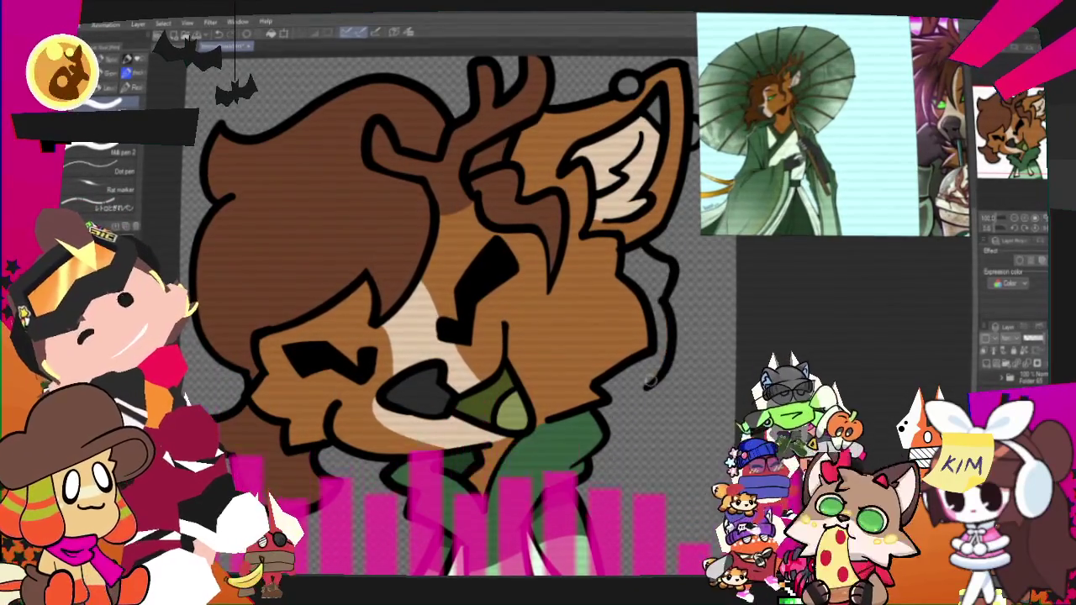
{"action": "left_click_drag", "start_coordinate": [662, 302], "coordinate": [647, 390]}
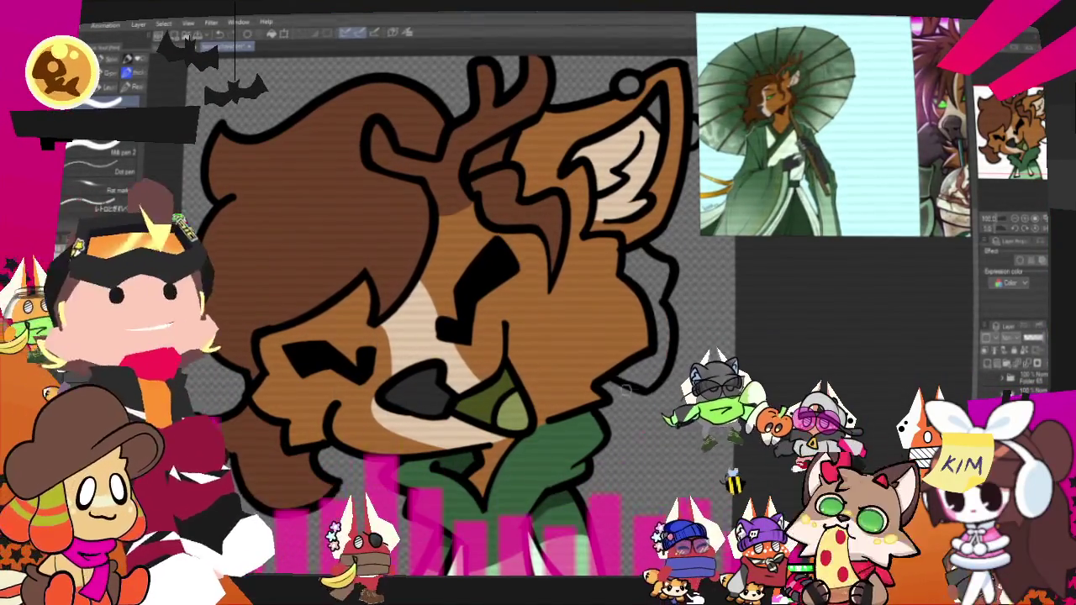
{"action": "left_click_drag", "start_coordinate": [666, 298], "coordinate": [648, 391]}
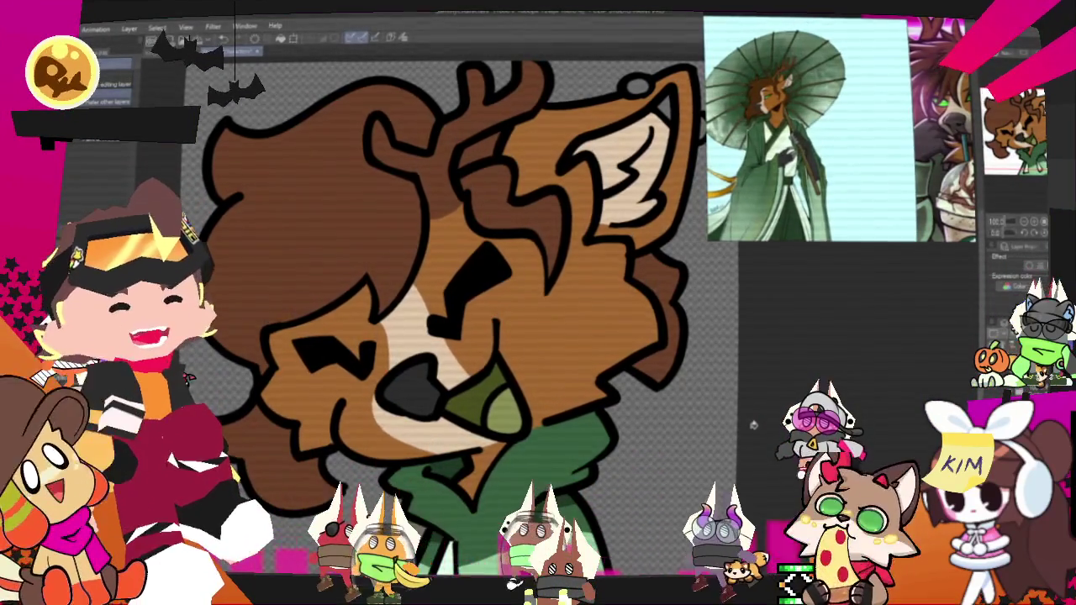
{"action": "scroll", "coordinate": [454, 303], "scroll_direction": "down", "scroll_amount": 3}
{"action": "scroll", "coordinate": [454, 302], "scroll_direction": "down", "scroll_amount": 3}
{"action": "scroll", "coordinate": [454, 302], "scroll_direction": "up", "scroll_amount": 3}
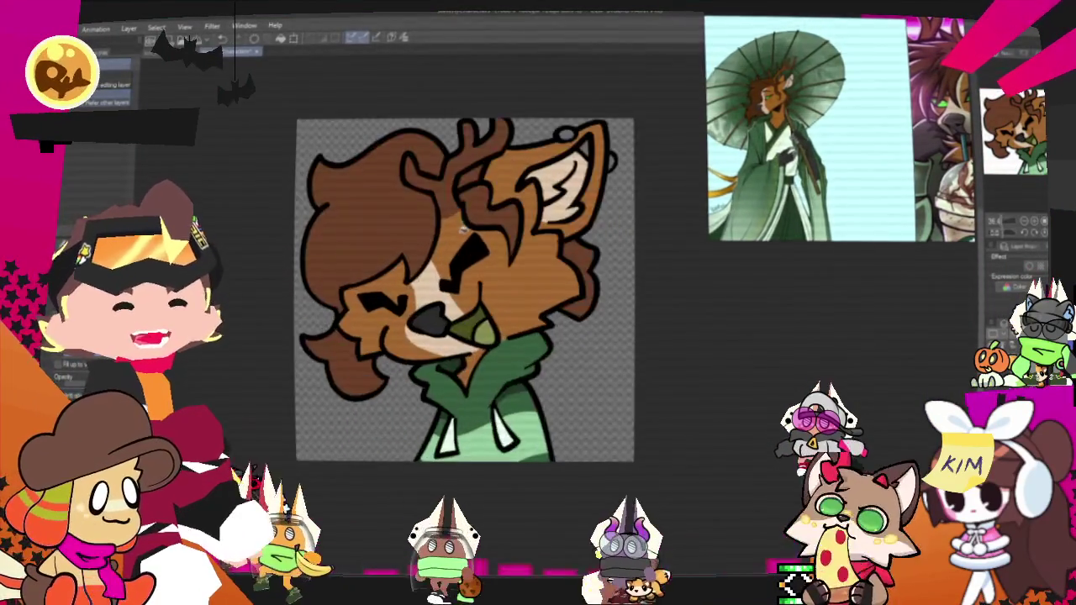
{"action": "scroll", "coordinate": [454, 303], "scroll_direction": "up", "scroll_amount": 3}
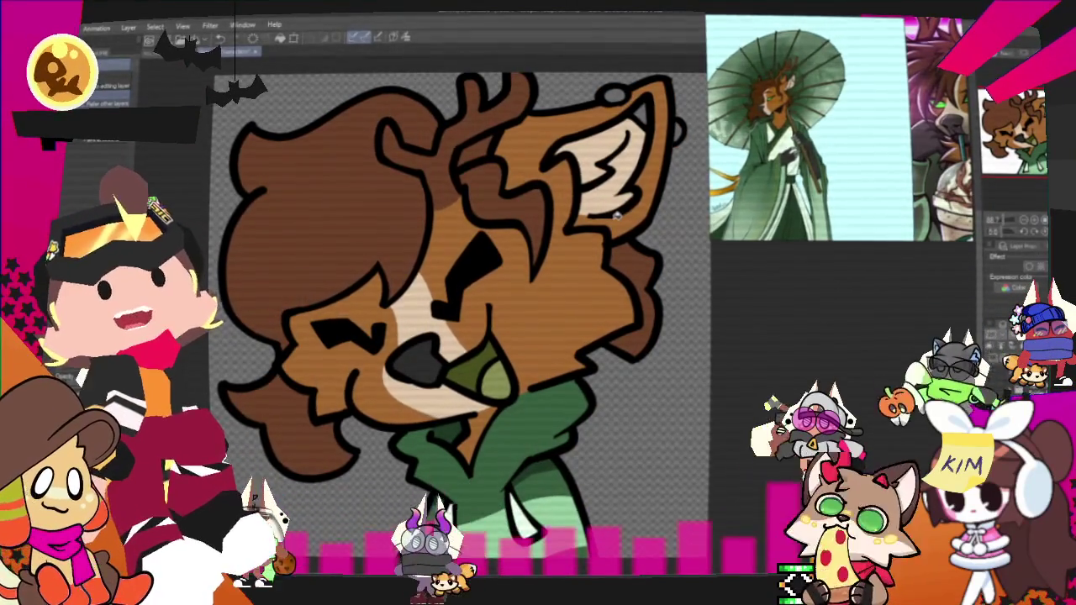
{"action": "scroll", "coordinate": [504, 277], "scroll_direction": "down", "scroll_amount": 2}
{"action": "scroll", "coordinate": [538, 278], "scroll_direction": "down", "scroll_amount": 1}
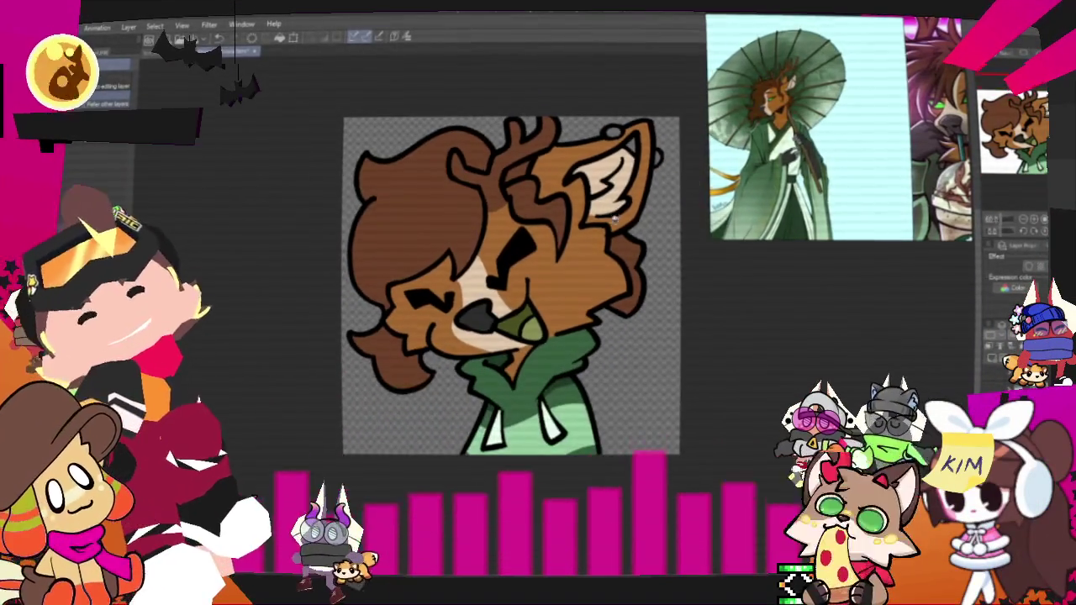
{"action": "scroll", "coordinate": [538, 278], "scroll_direction": "up", "scroll_amount": 1}
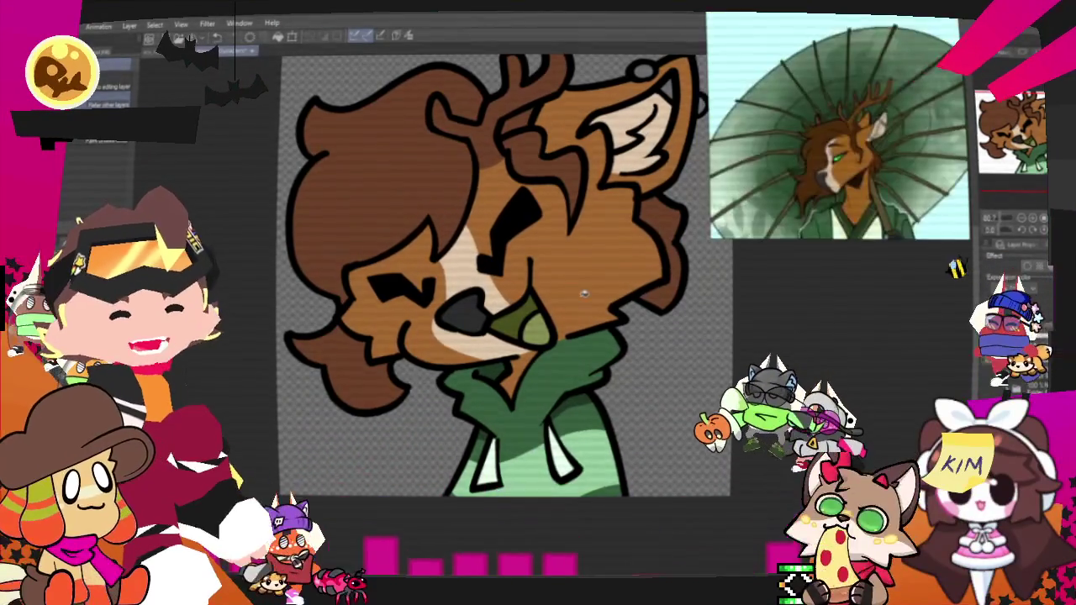
{"action": "scroll", "coordinate": [487, 278], "scroll_direction": "up", "scroll_amount": 2}
{"action": "scroll", "coordinate": [488, 277], "scroll_direction": "up", "scroll_amount": 1}
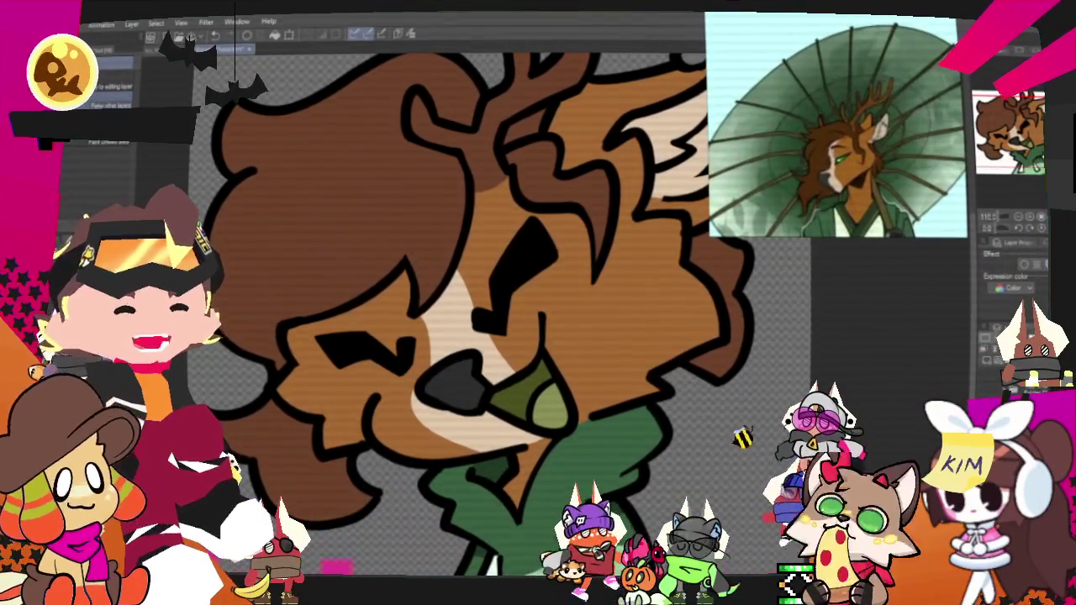
{"action": "scroll", "coordinate": [500, 170], "scroll_direction": "down", "scroll_amount": 2}
{"action": "scroll", "coordinate": [500, 170], "scroll_direction": "up", "scroll_amount": 3}
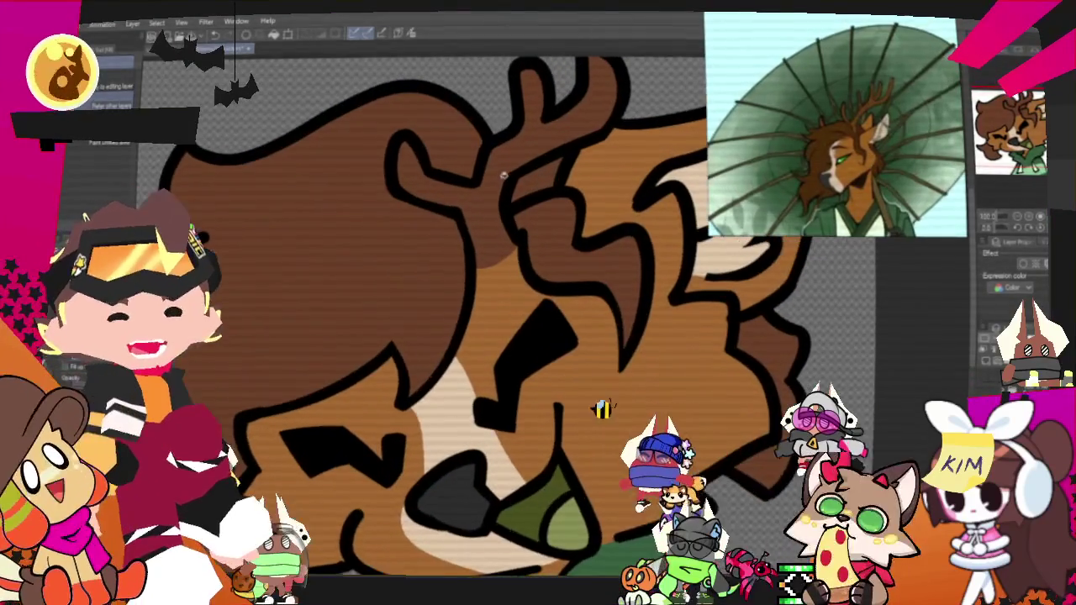
Step: Fill the empty antler region with reddish-brown and zoom out to check the whole emote
{"action": "left_click", "coordinate": [501, 171]}
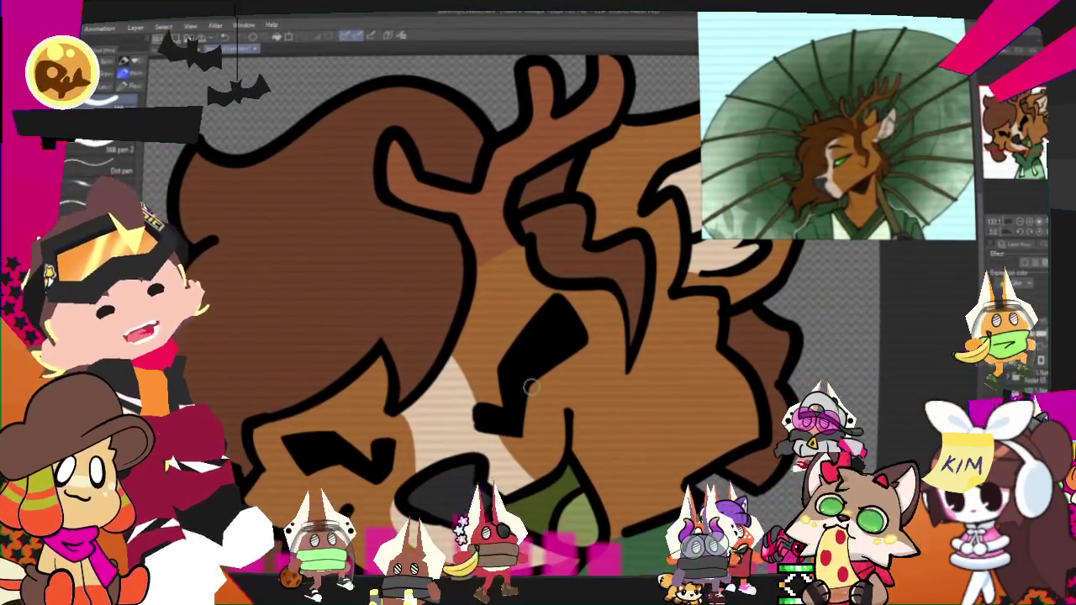
{"action": "key", "text": "ctrl+minus"}
{"action": "key", "text": "ctrl+minus"}
{"action": "key", "text": "ctrl+minus"}
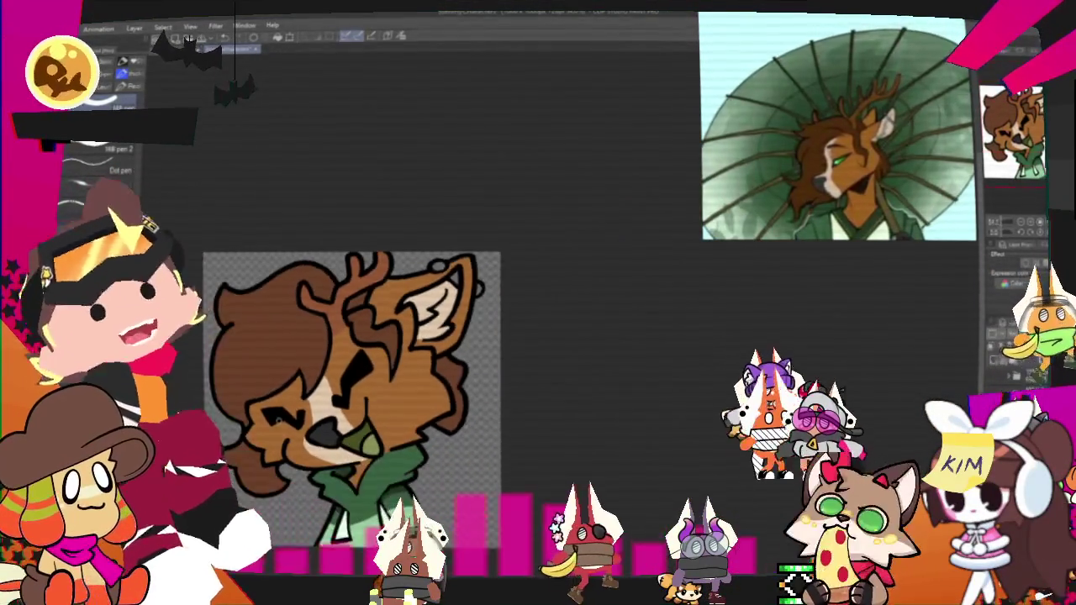
{"action": "key", "text": "ctrl+plus"}
{"action": "key", "text": "ctrl+plus"}
{"action": "key", "text": "ctrl+minus"}
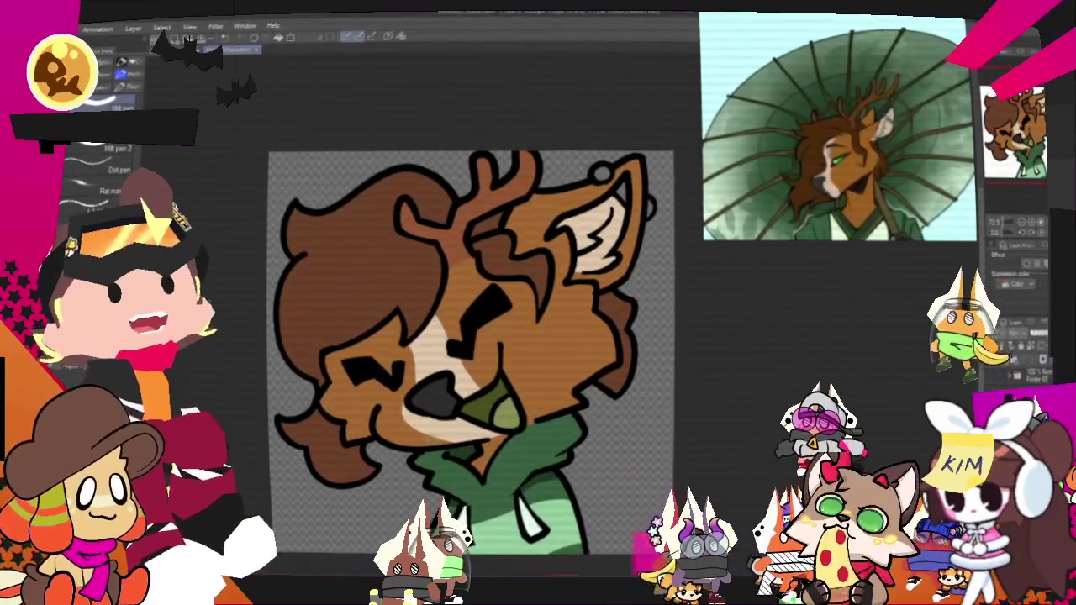
{"action": "key", "text": "ctrl+plus"}
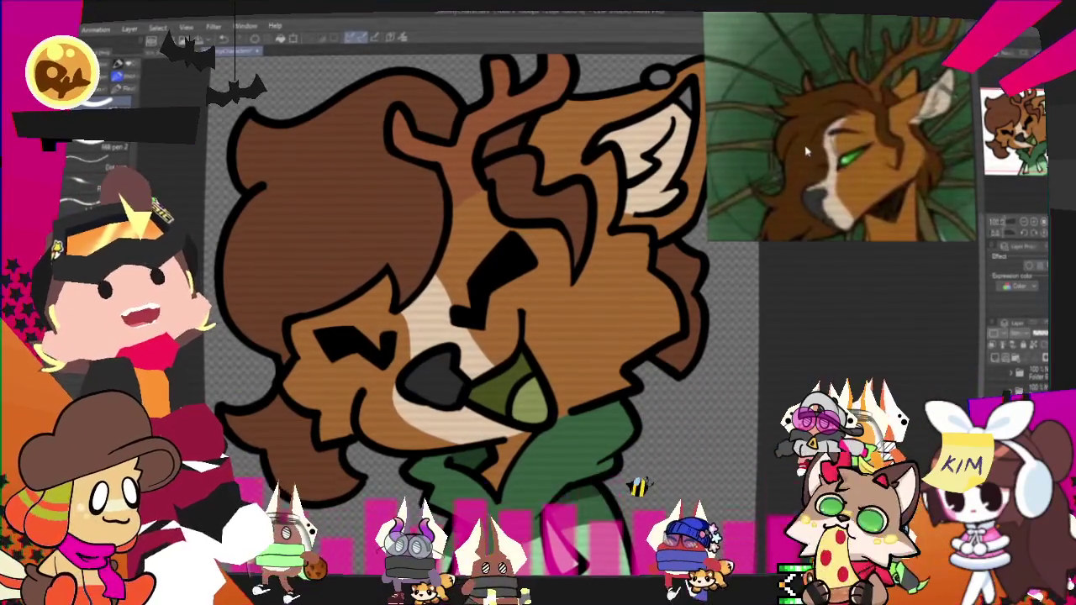
{"action": "key", "text": "ctrl+minus"}
Step: Zoom back in on the deer head and bring up the character folder file dialog
{"action": "key", "text": "ctrl+plus"}
{"action": "scroll", "coordinate": [402, 280], "scroll_direction": "up", "scroll_amount": 1}
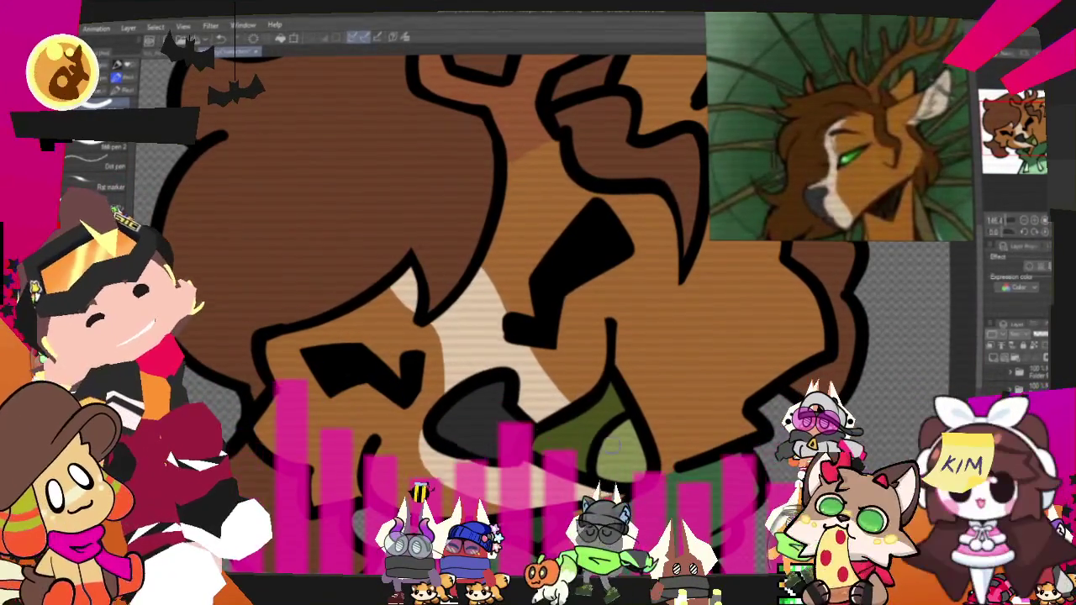
{"action": "scroll", "coordinate": [530, 337], "scroll_direction": "down", "scroll_amount": 2}
{"action": "scroll", "coordinate": [530, 337], "scroll_direction": "down", "scroll_amount": 3}
{"action": "scroll", "coordinate": [530, 336], "scroll_direction": "down", "scroll_amount": 1}
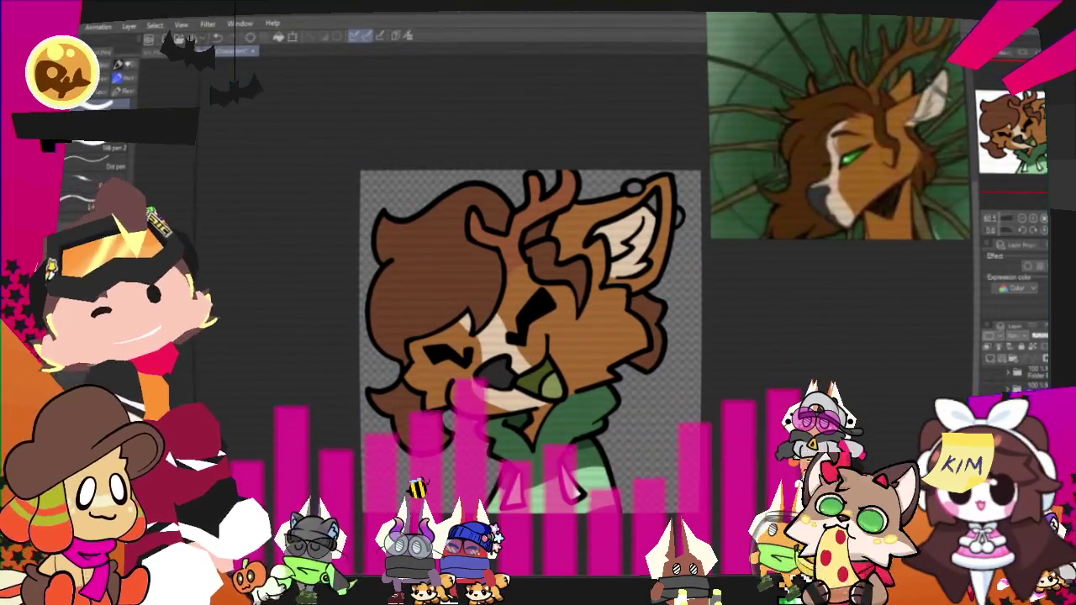
{"action": "right_click", "coordinate": [204, 144]}
Step: Browse the Character_Stimmys image folder, then undo the small red blush stroke
{"action": "left_click", "coordinate": [249, 194]}
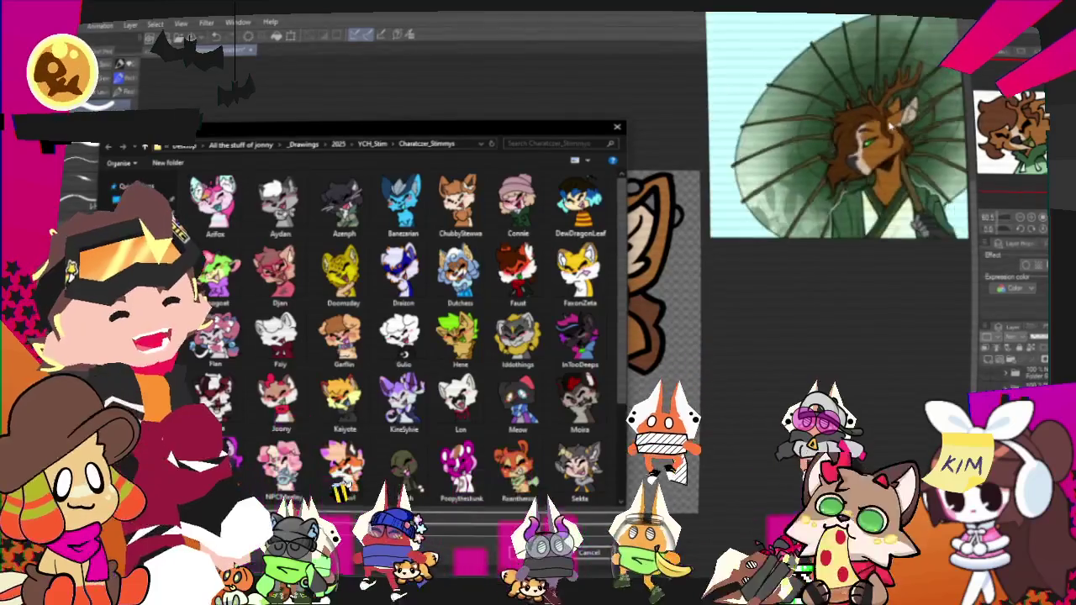
{"action": "scroll", "coordinate": [461, 395], "scroll_direction": "down", "scroll_amount": 2}
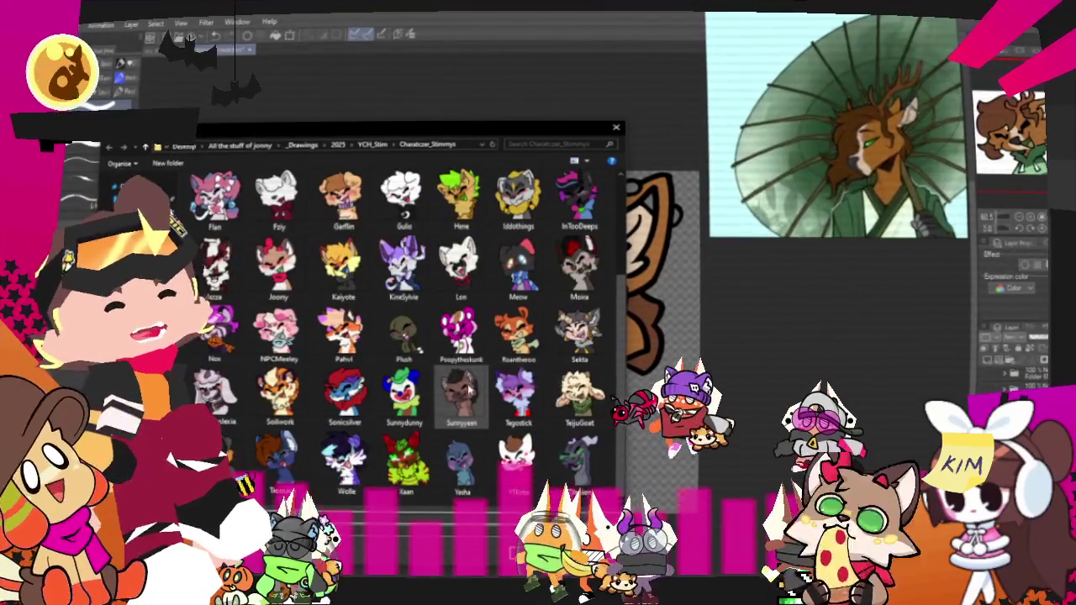
{"action": "scroll", "coordinate": [460, 395], "scroll_direction": "up", "scroll_amount": 2}
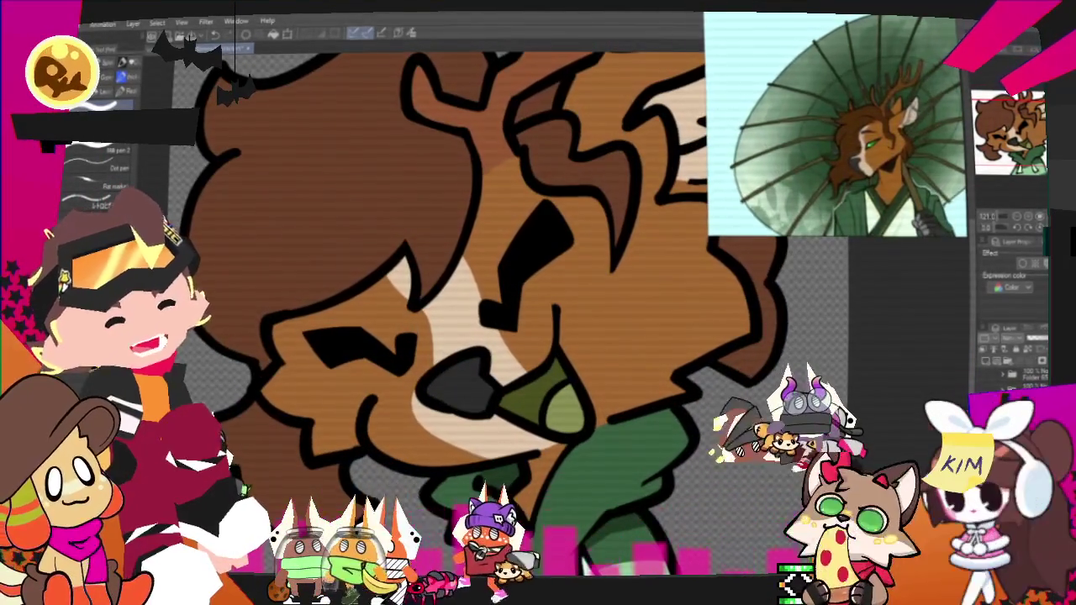
{"action": "scroll", "coordinate": [524, 289], "scroll_direction": "up", "scroll_amount": 1}
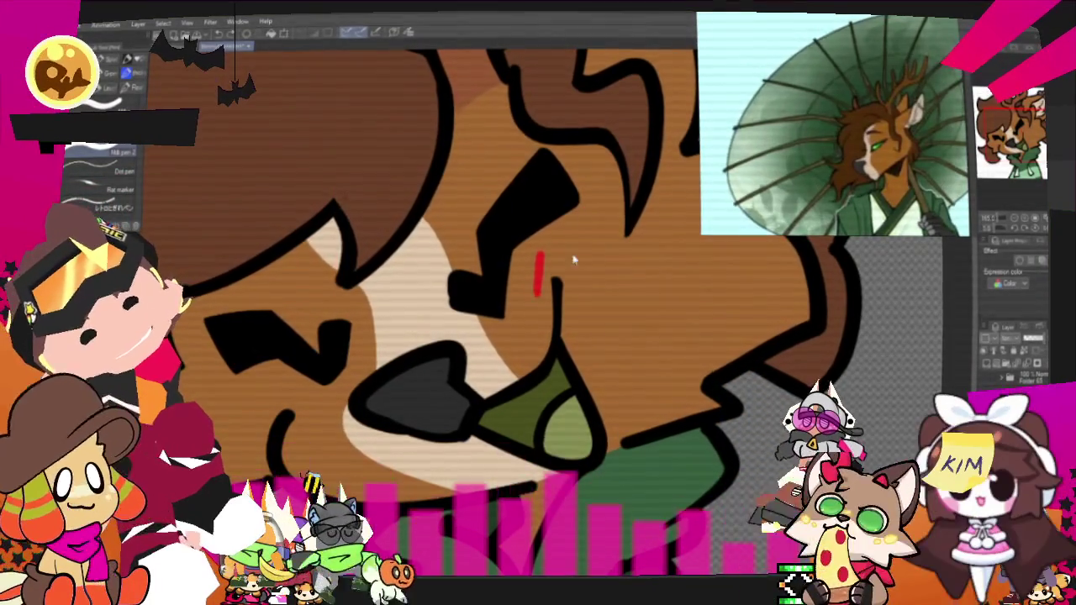
{"action": "key", "text": "ctrl+z"}
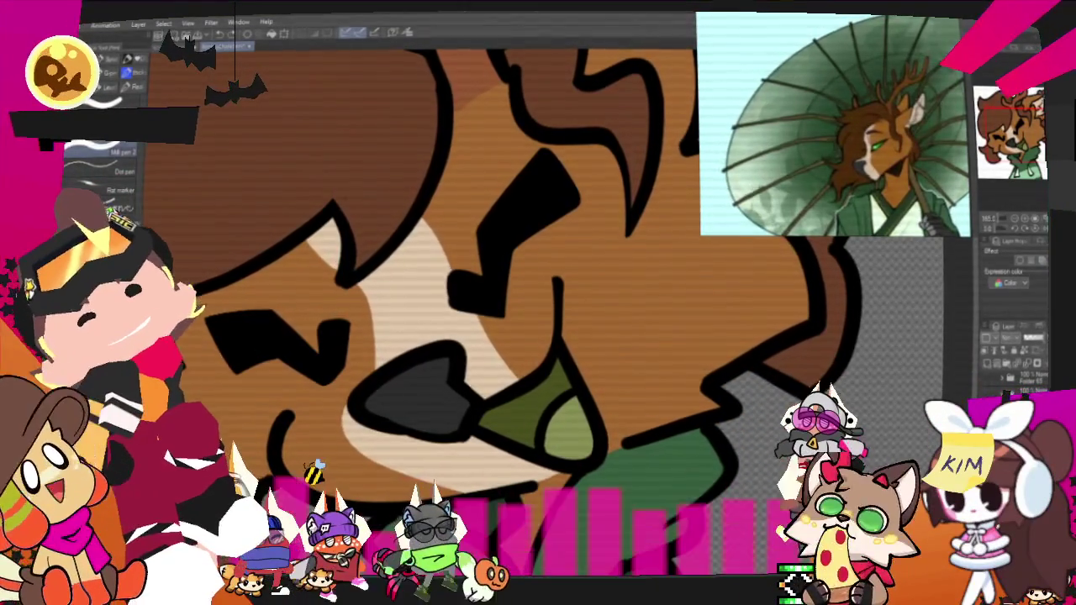
Step: Restore the red stroke and add short red blush marks across the deer's cheeks
{"action": "key", "text": "ctrl+y"}
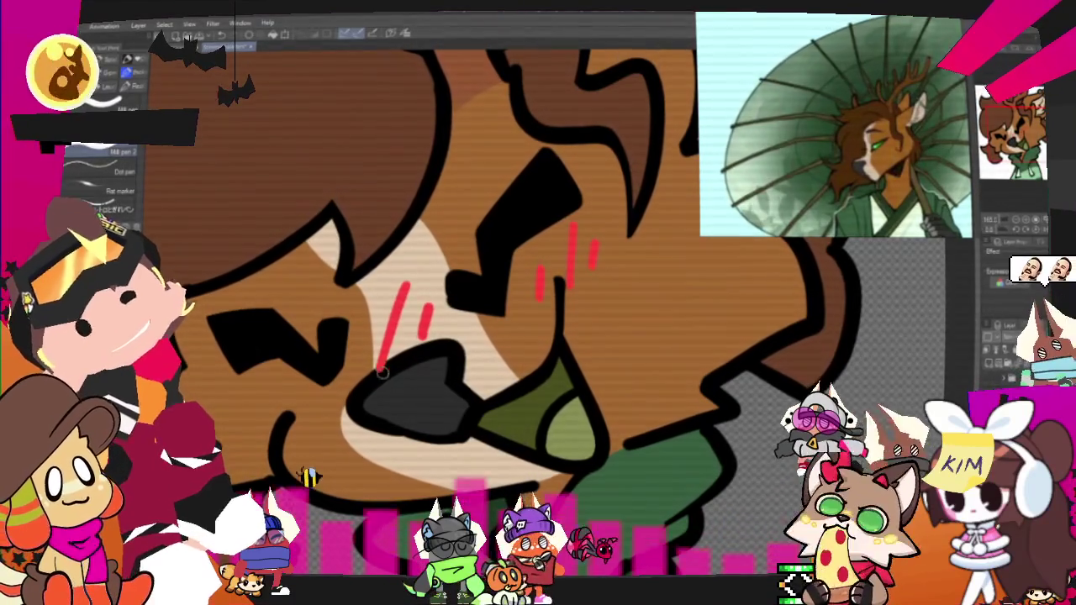
{"action": "left_click_drag", "start_coordinate": [276, 376], "coordinate": [256, 450]}
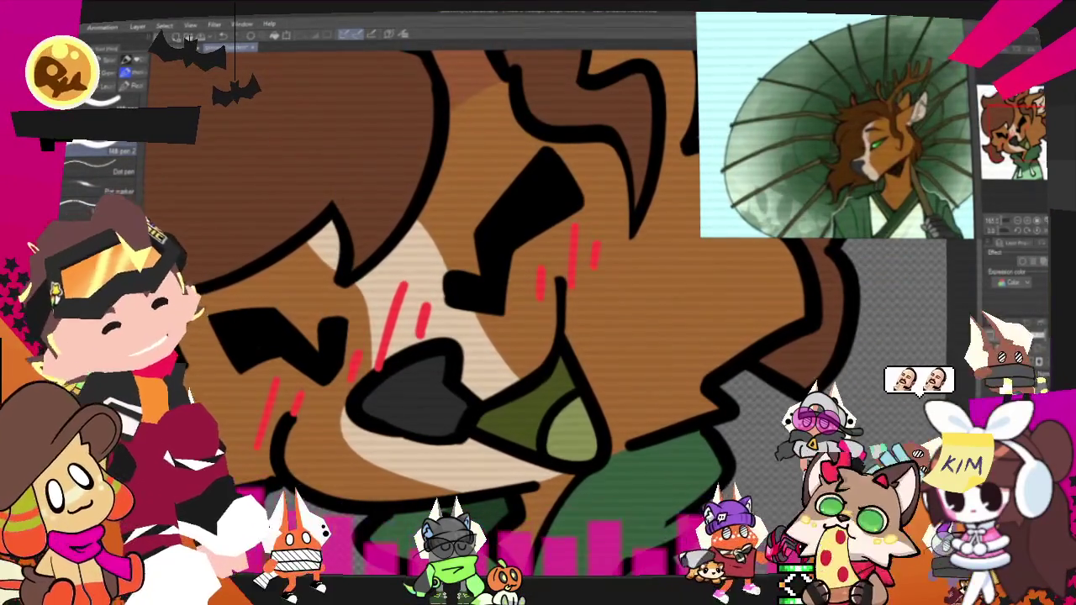
{"action": "left_click_drag", "start_coordinate": [513, 387], "coordinate": [559, 357]}
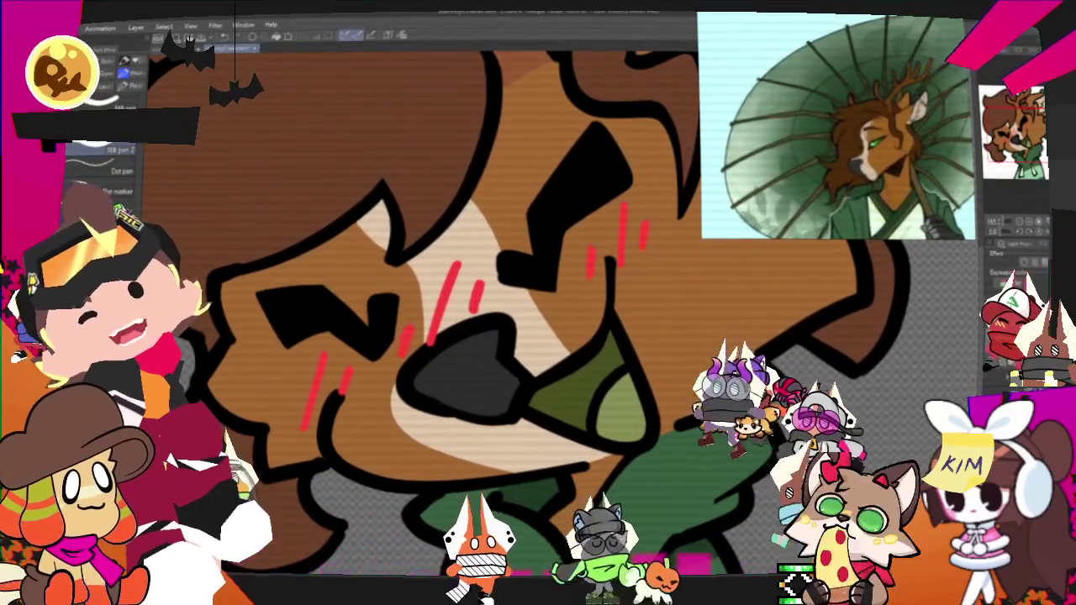
{"action": "key", "text": "b"}
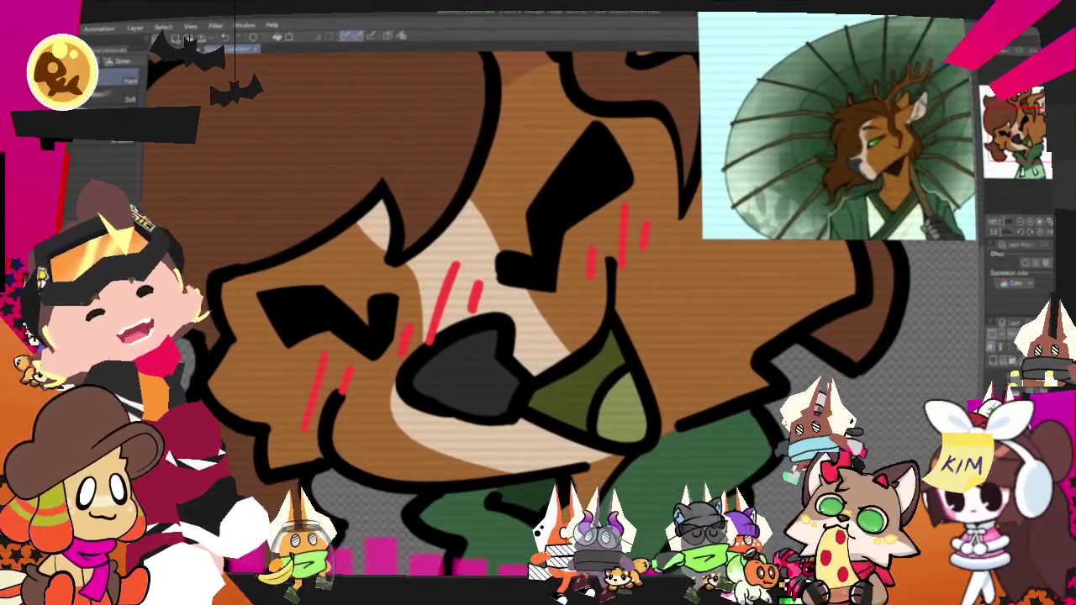
{"action": "key", "text": "p"}
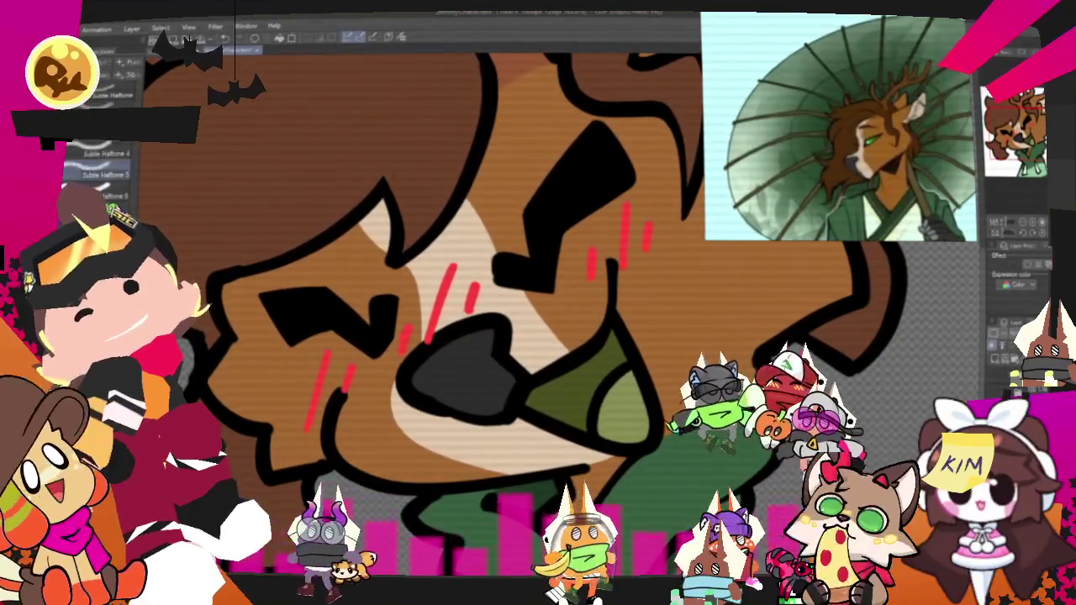
Step: Airbrush soft dark-red shading beneath the left eye and along the face outline beside the eye
{"action": "key", "text": "b"}
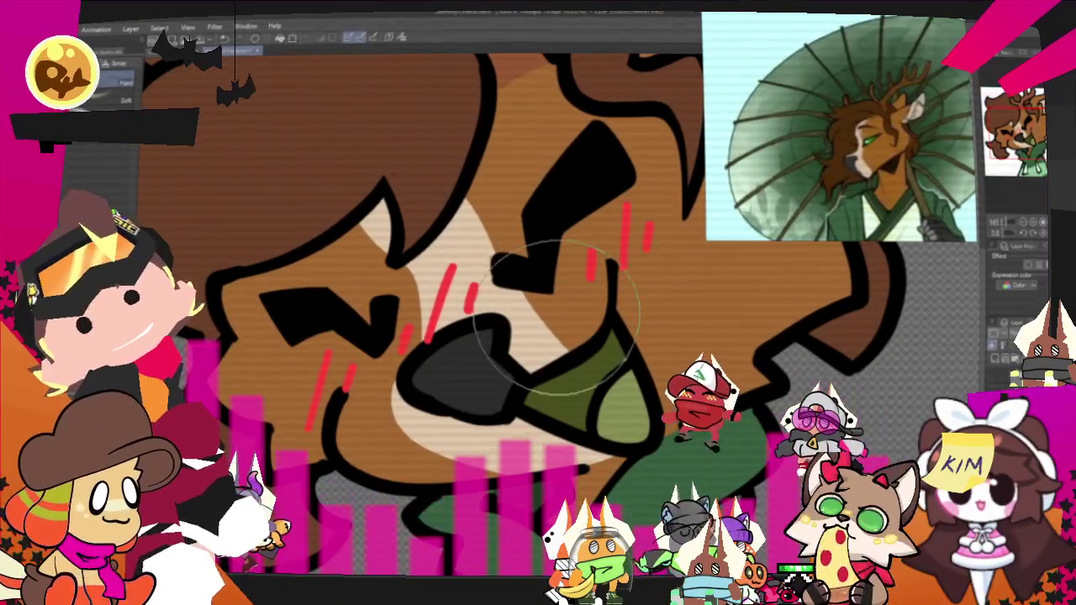
{"action": "scroll", "coordinate": [561, 357], "scroll_direction": "up", "scroll_amount": 2}
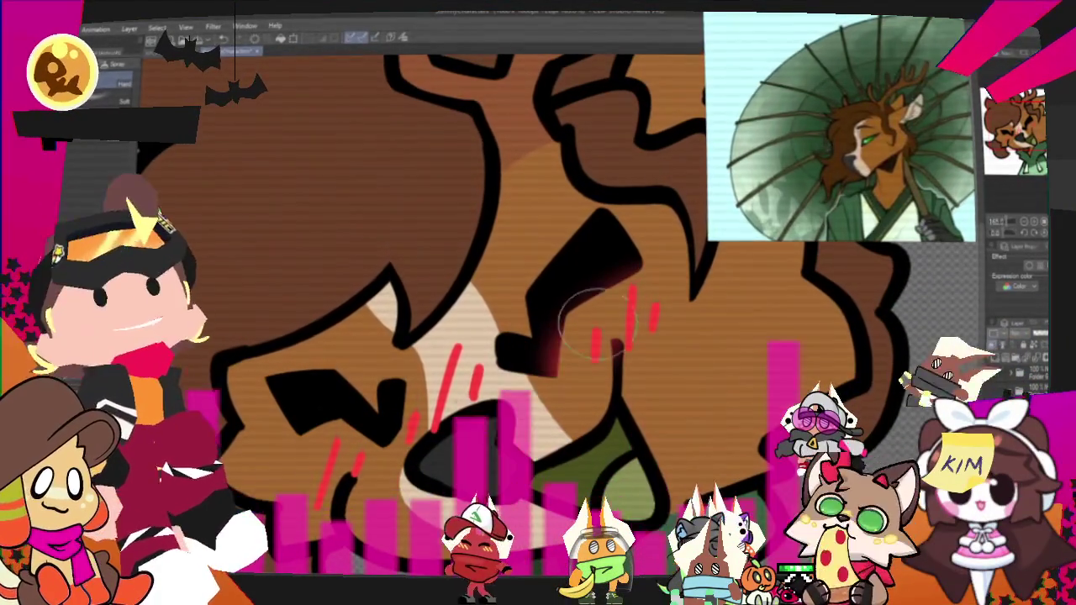
{"action": "left_click_drag", "start_coordinate": [391, 387], "coordinate": [374, 424]}
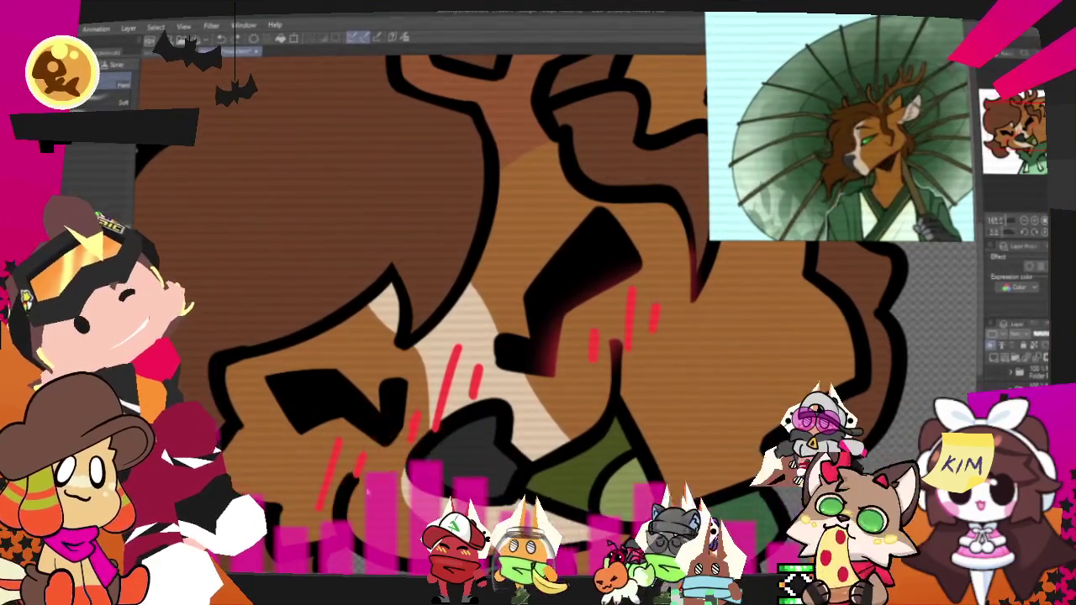
{"action": "left_click_drag", "start_coordinate": [450, 425], "coordinate": [357, 411]}
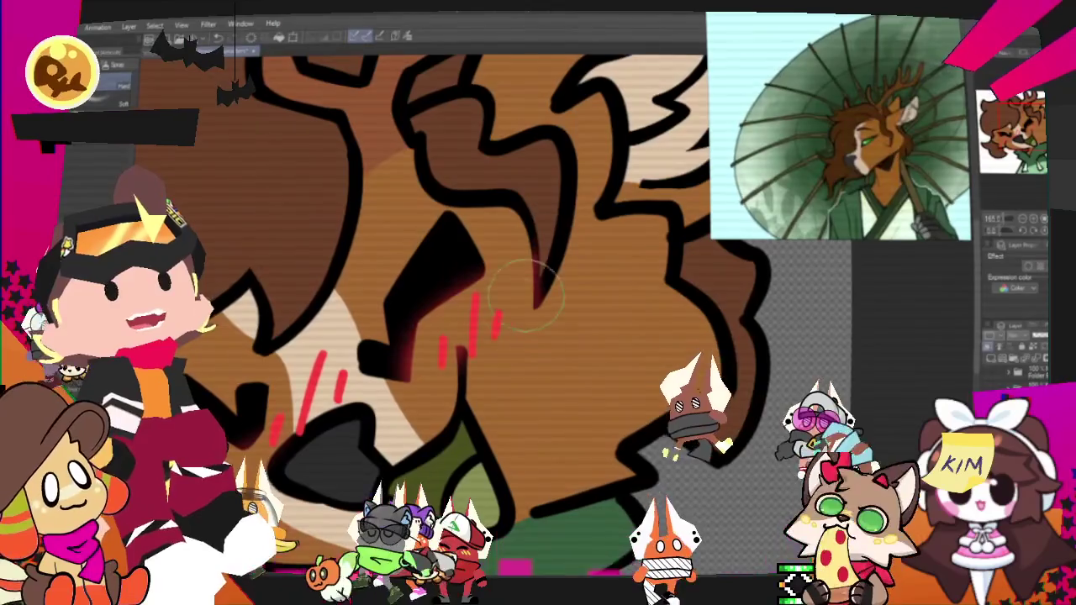
{"action": "left_click_drag", "start_coordinate": [597, 212], "coordinate": [672, 205]}
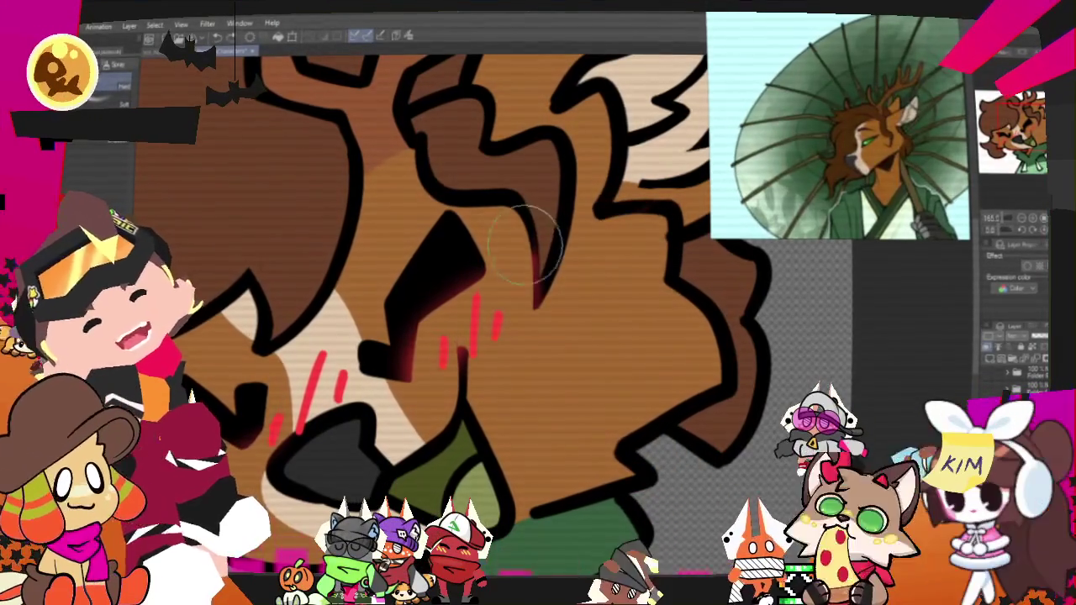
{"action": "left_click_drag", "start_coordinate": [522, 246], "coordinate": [548, 321]}
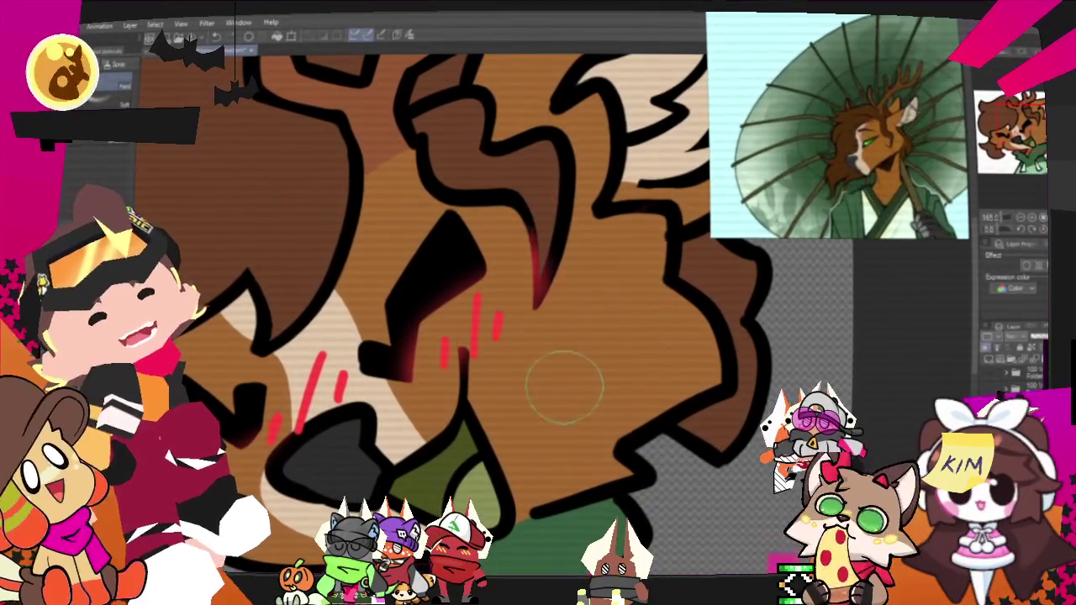
{"action": "scroll", "coordinate": [528, 412], "scroll_direction": "down", "scroll_amount": 3}
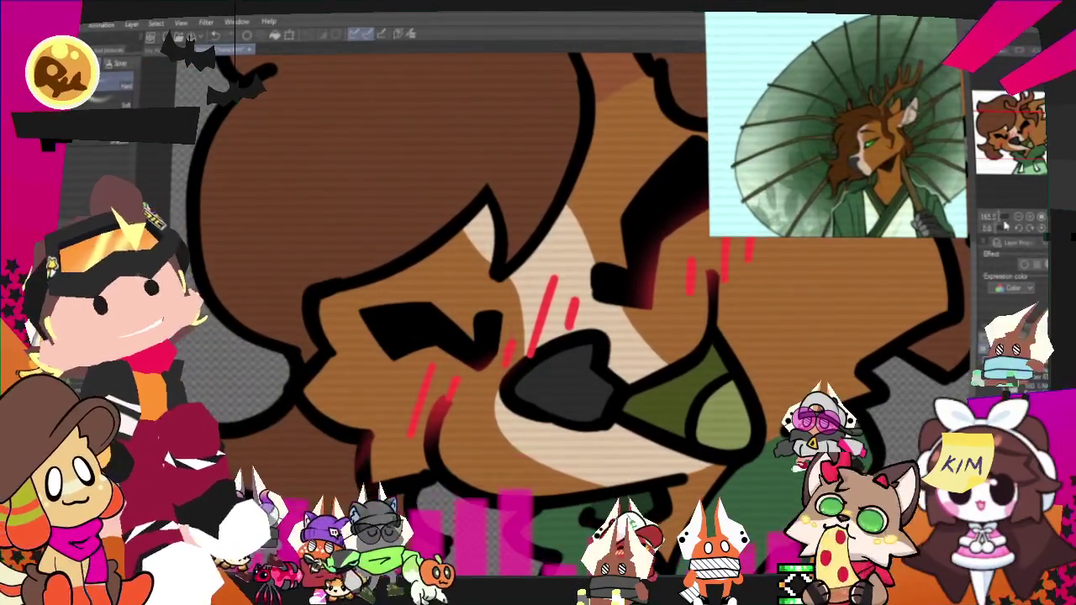
{"action": "scroll", "coordinate": [391, 462], "scroll_direction": "down", "scroll_amount": 2}
{"action": "scroll", "coordinate": [471, 302], "scroll_direction": "down", "scroll_amount": 1}
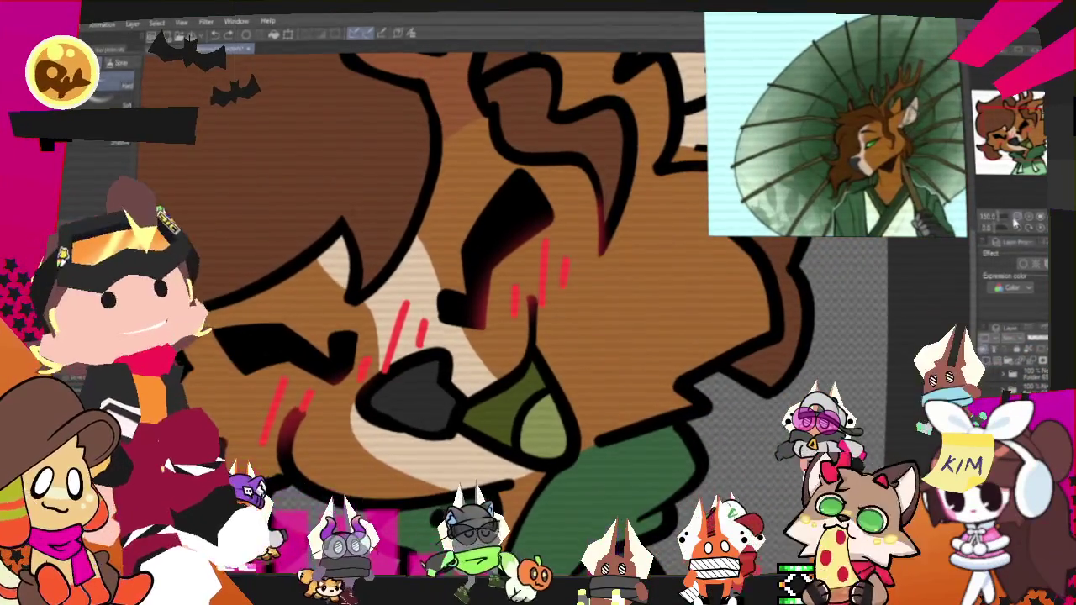
{"action": "scroll", "coordinate": [470, 303], "scroll_direction": "down", "scroll_amount": 2}
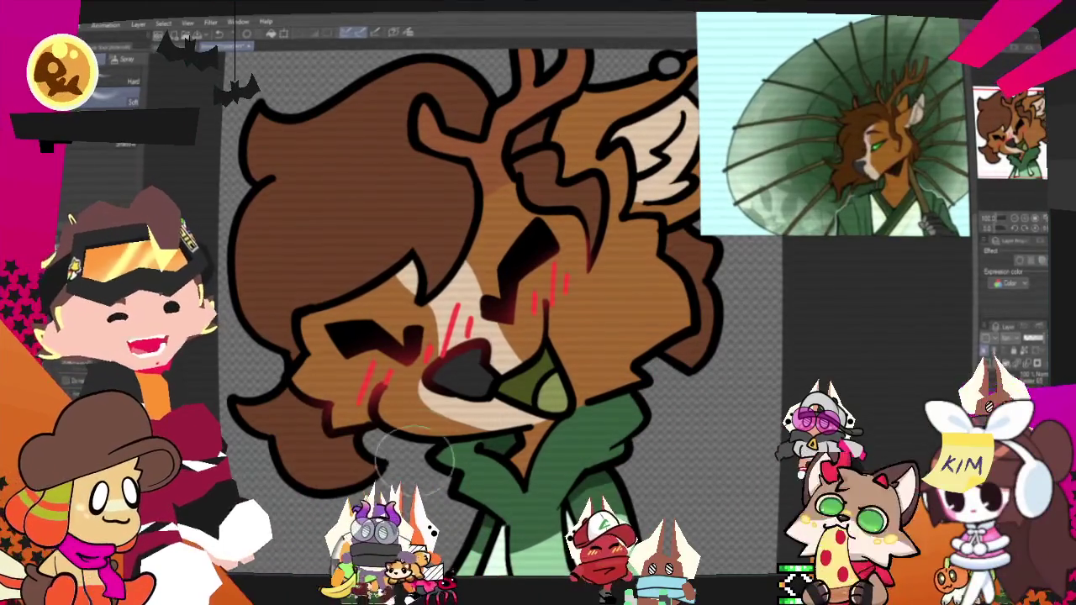
Step: Fit the whole drawing in view and export the deer emote as a .png image
{"action": "key", "text": "ctrl+0"}
{"action": "scroll", "coordinate": [364, 439], "scroll_direction": "up", "scroll_amount": 2}
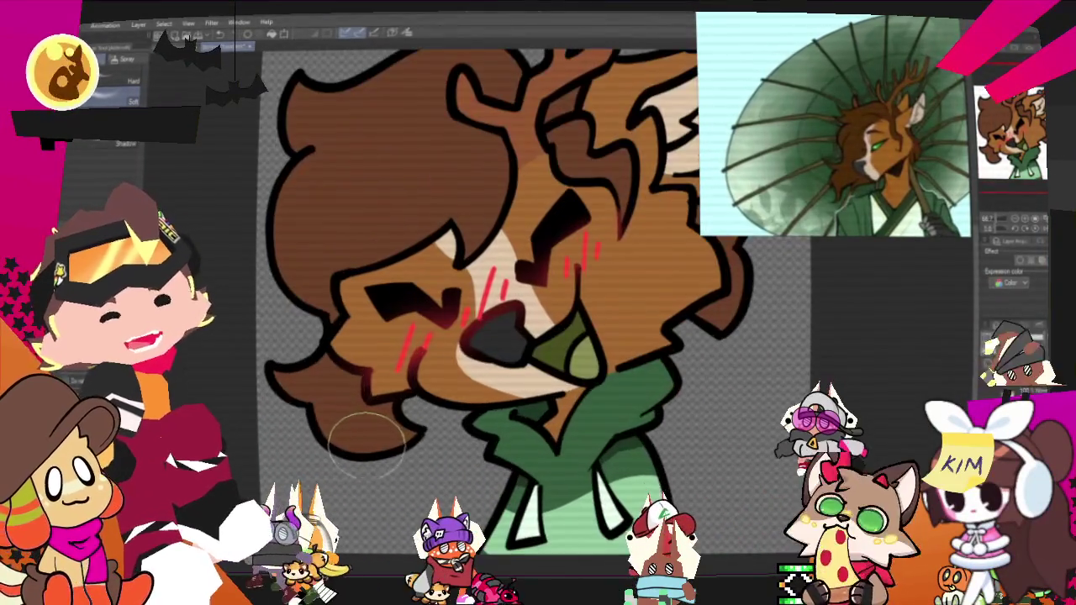
{"action": "scroll", "coordinate": [467, 267], "scroll_direction": "down", "scroll_amount": 1}
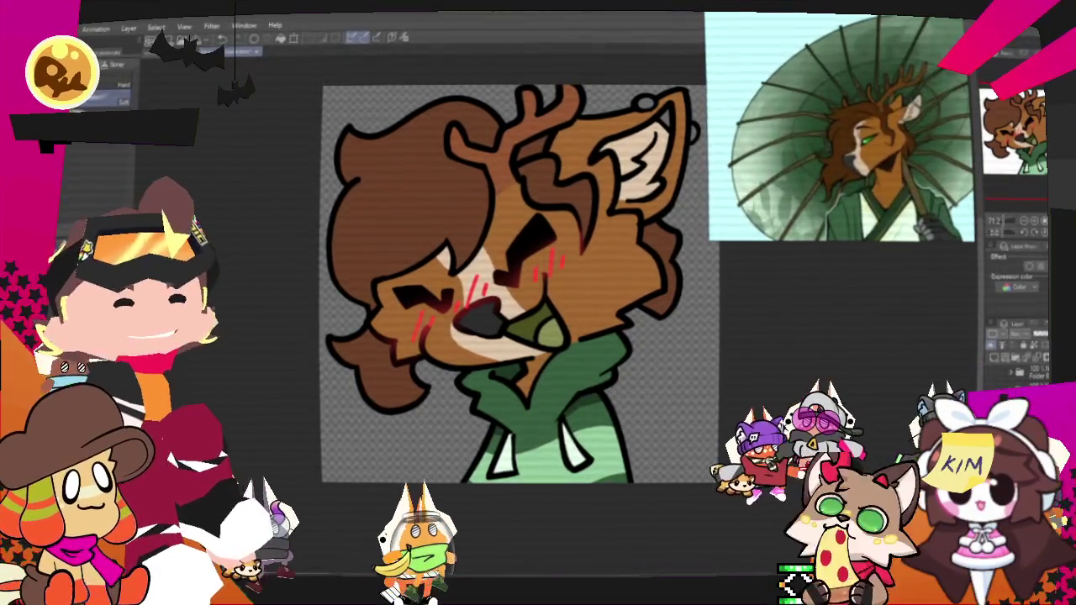
{"action": "scroll", "coordinate": [422, 277], "scroll_direction": "down", "scroll_amount": 5}
{"action": "scroll", "coordinate": [423, 276], "scroll_direction": "up", "scroll_amount": 4}
{"action": "scroll", "coordinate": [423, 277], "scroll_direction": "up", "scroll_amount": 1}
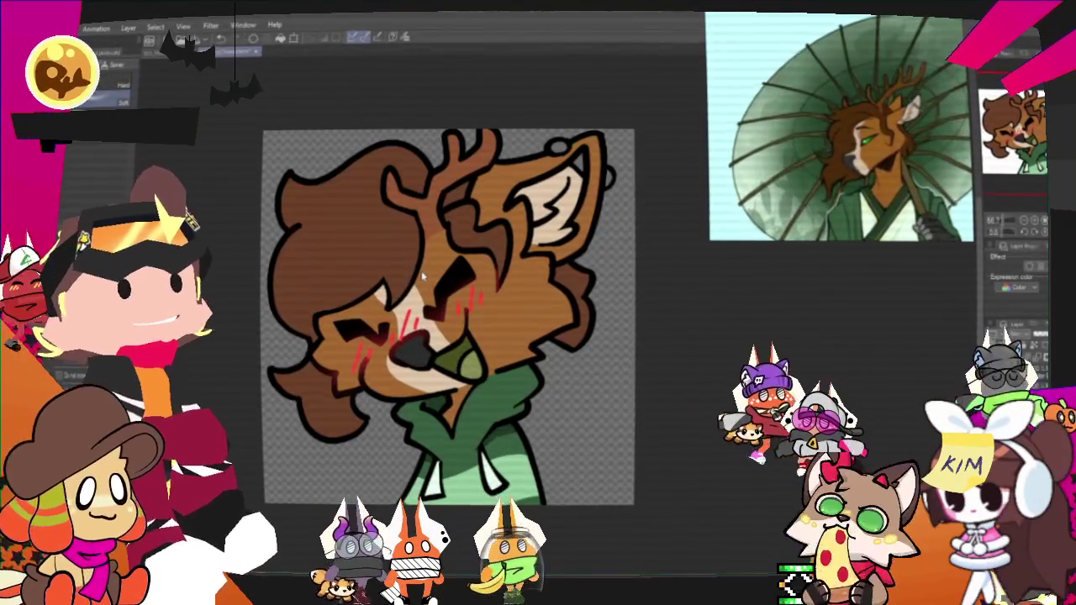
{"action": "scroll", "coordinate": [423, 277], "scroll_direction": "up", "scroll_amount": 2}
{"action": "scroll", "coordinate": [418, 286], "scroll_direction": "down", "scroll_amount": 2}
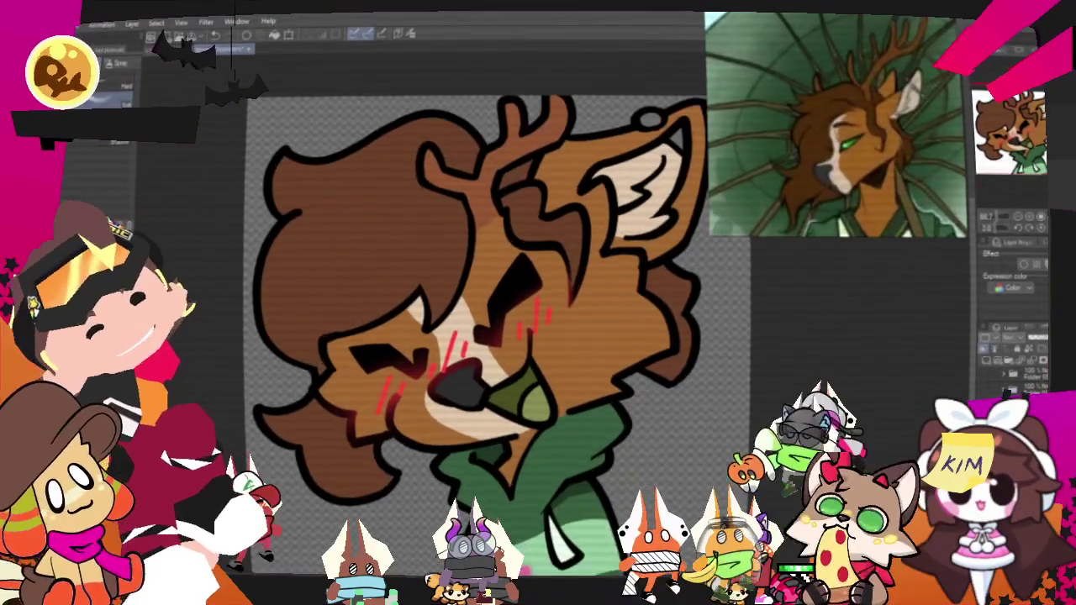
{"action": "left_click", "coordinate": [80, 23]}
{"action": "mouse_move", "coordinate": [126, 161]}
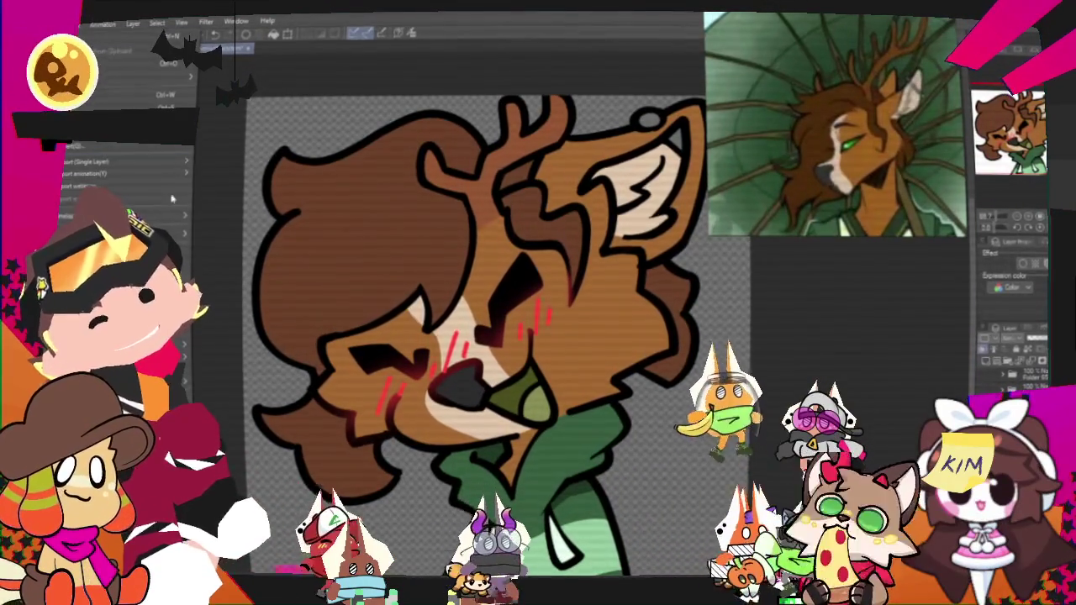
{"action": "left_click", "coordinate": [220, 187]}
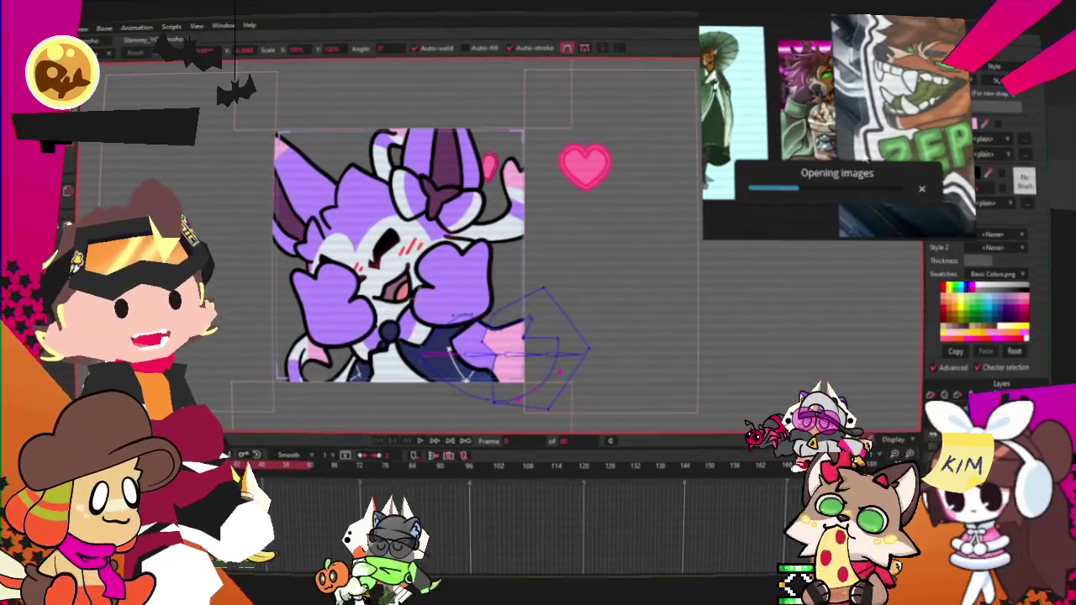
Step: Zoom the colour reference until fur, hair, antler, soft fur, tongue, eyes and piercing swatches show
{"action": "scroll", "coordinate": [867, 154], "scroll_direction": "down", "scroll_amount": 2}
{"action": "scroll", "coordinate": [857, 138], "scroll_direction": "up", "scroll_amount": 1}
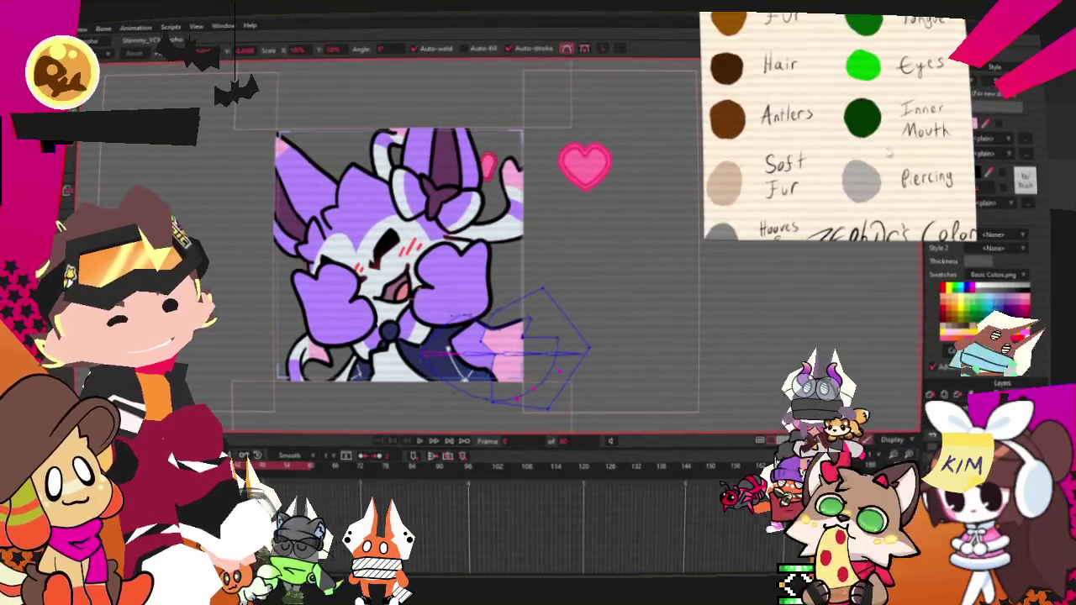
{"action": "scroll", "coordinate": [851, 126], "scroll_direction": "up", "scroll_amount": 2}
{"action": "scroll", "coordinate": [847, 120], "scroll_direction": "up", "scroll_amount": 1}
{"action": "scroll", "coordinate": [845, 120], "scroll_direction": "down", "scroll_amount": 1}
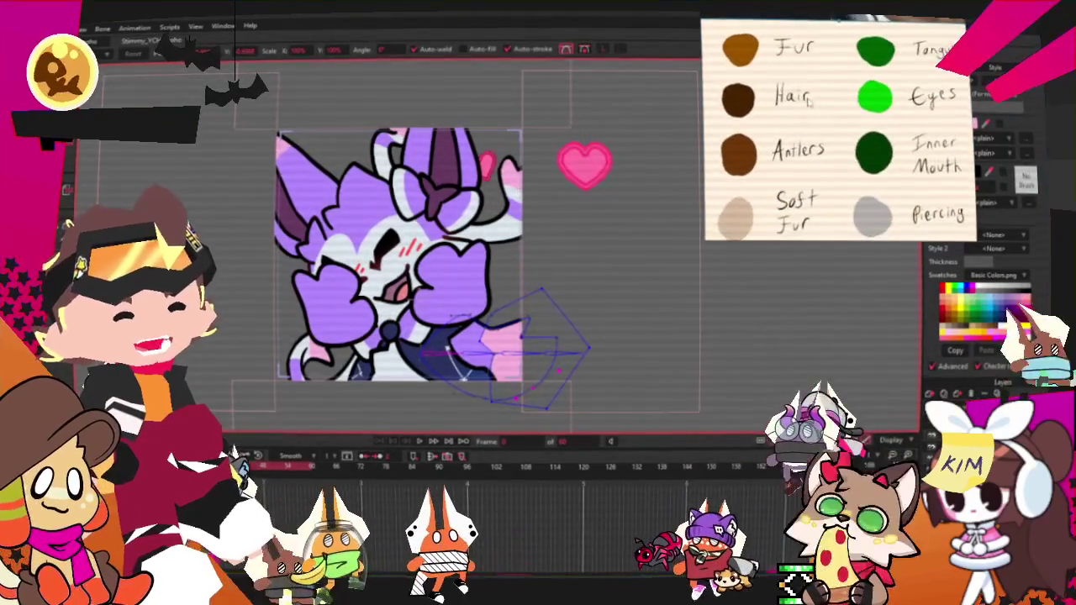
{"action": "scroll", "coordinate": [841, 126], "scroll_direction": "down", "scroll_amount": 1}
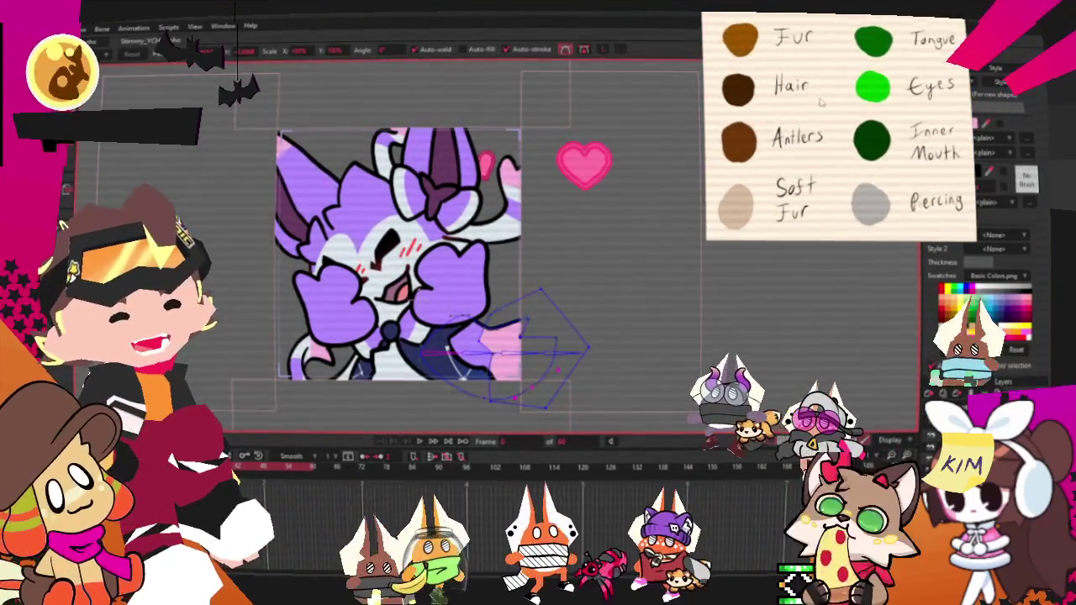
{"action": "scroll", "coordinate": [824, 147], "scroll_direction": "down", "scroll_amount": 1}
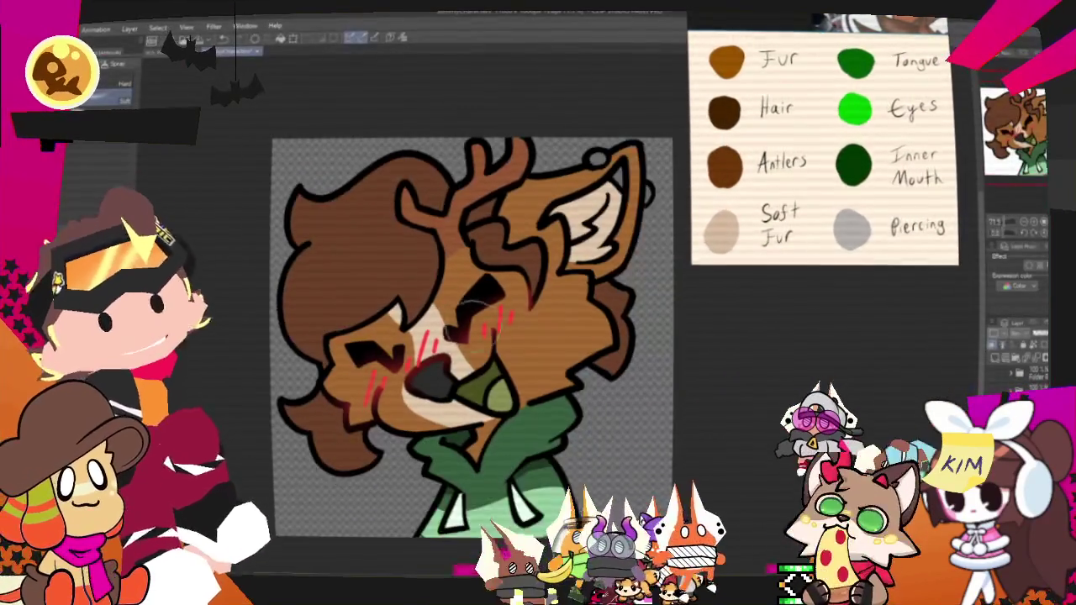
{"action": "key", "text": "ctrl+plus"}
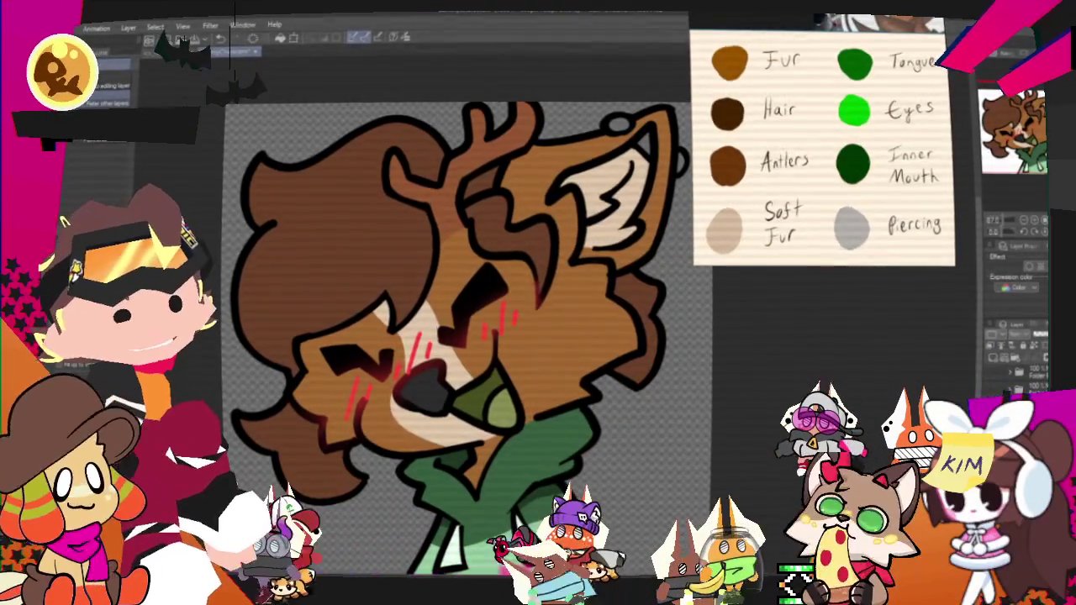
Step: Hide the blush, fill the fur orange, and fill antlers and hair with sampled reference browns
{"action": "key", "text": "ctrl+z"}
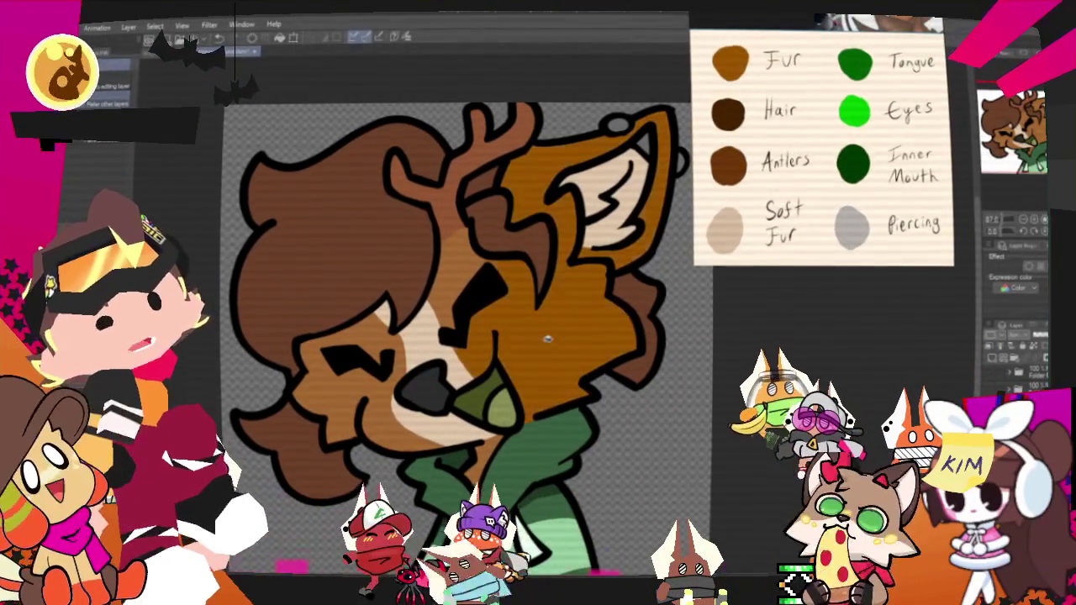
{"action": "left_click", "coordinate": [400, 340]}
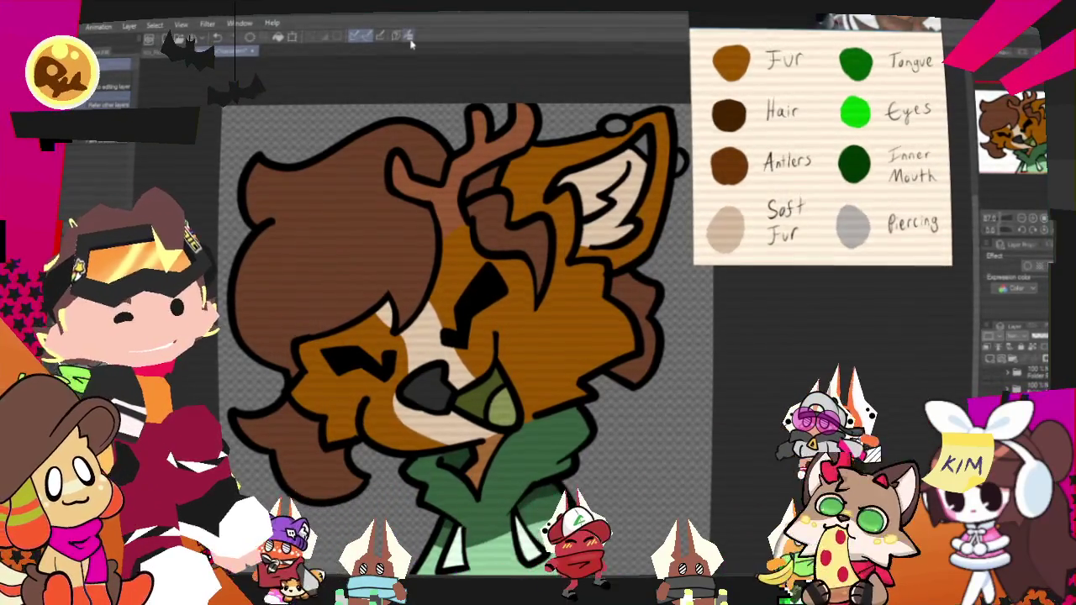
{"action": "left_click", "coordinate": [410, 38]}
{"action": "left_click", "coordinate": [473, 156]}
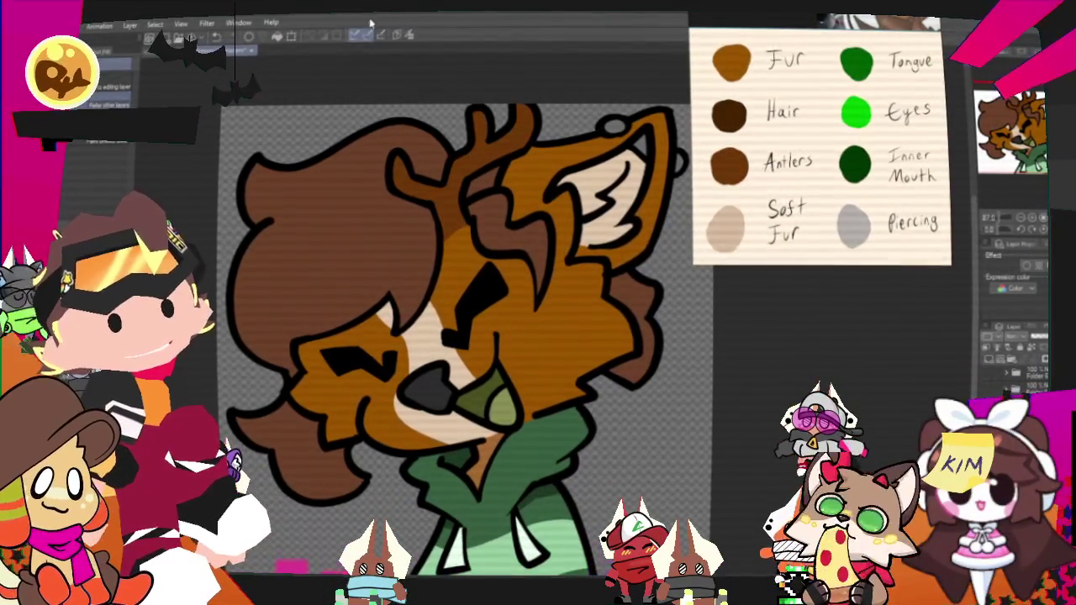
{"action": "left_click", "coordinate": [752, 116]}
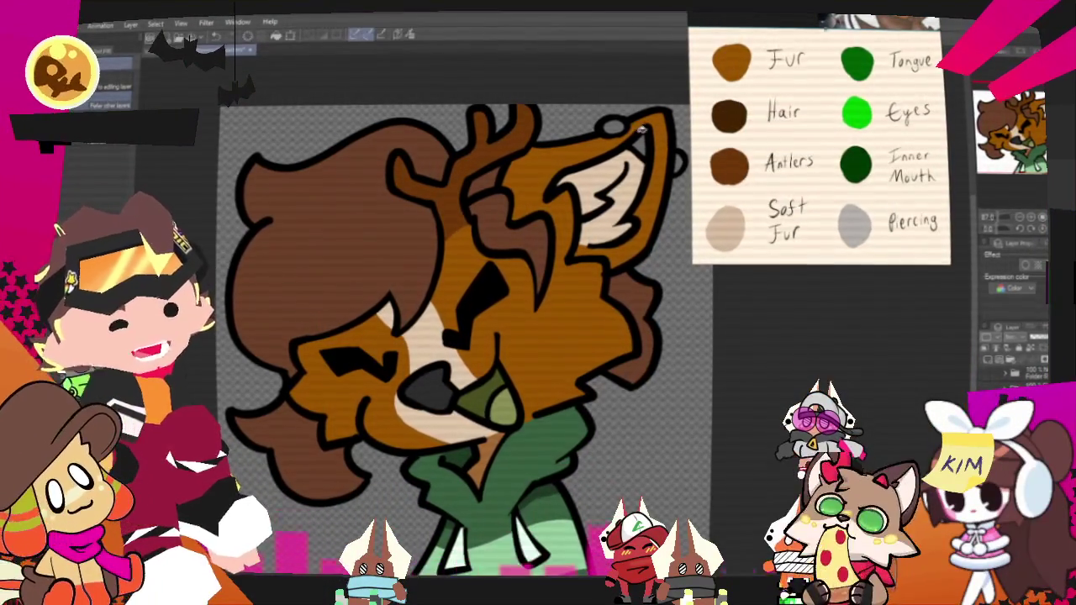
{"action": "left_click", "coordinate": [395, 221]}
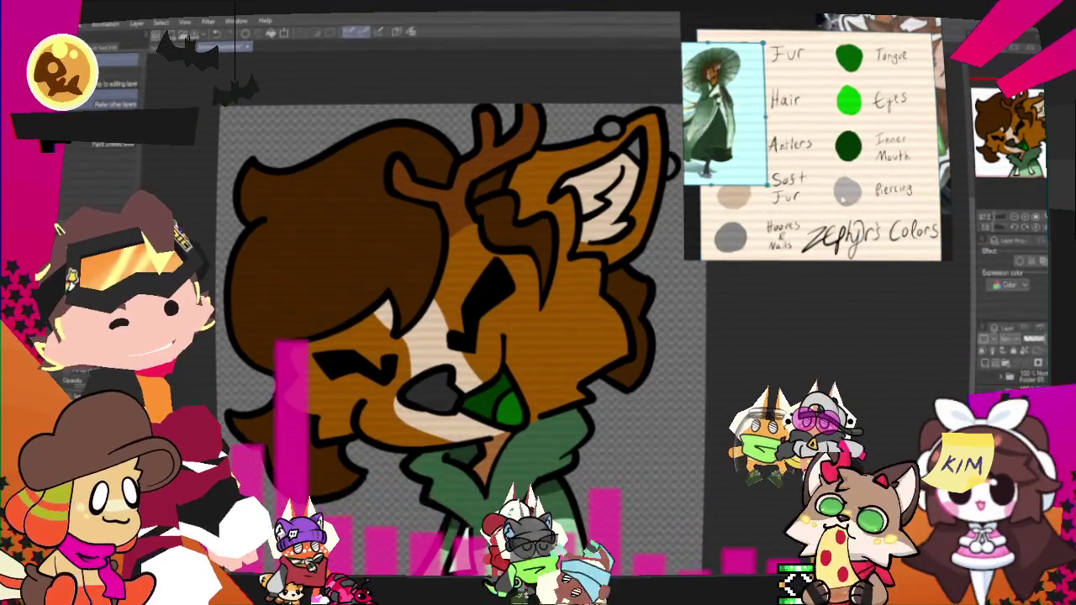
Step: Sample the cream Soft Fur swatch from the reference sheet and switch to the G pen
{"action": "scroll", "coordinate": [524, 193], "scroll_direction": "up", "scroll_amount": 3}
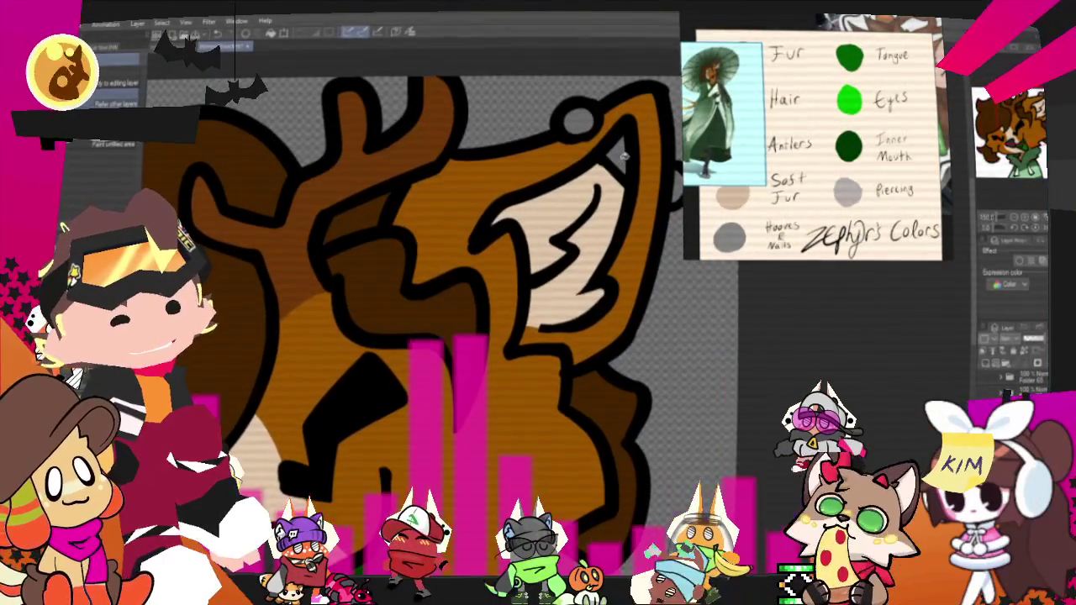
{"action": "scroll", "coordinate": [567, 109], "scroll_direction": "down", "scroll_amount": 1}
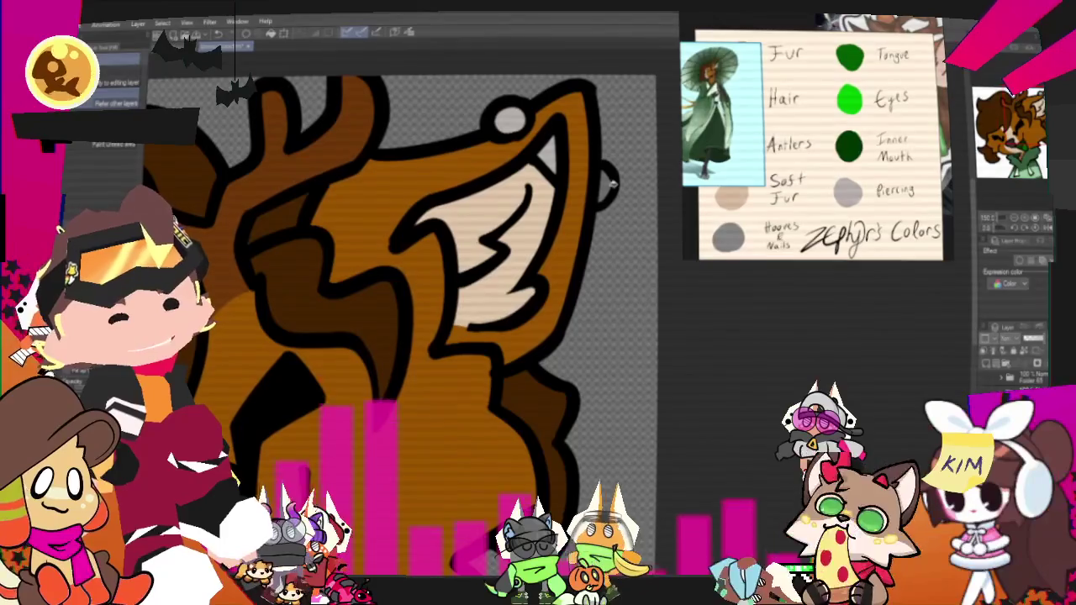
{"action": "scroll", "coordinate": [633, 155], "scroll_direction": "up", "scroll_amount": 1}
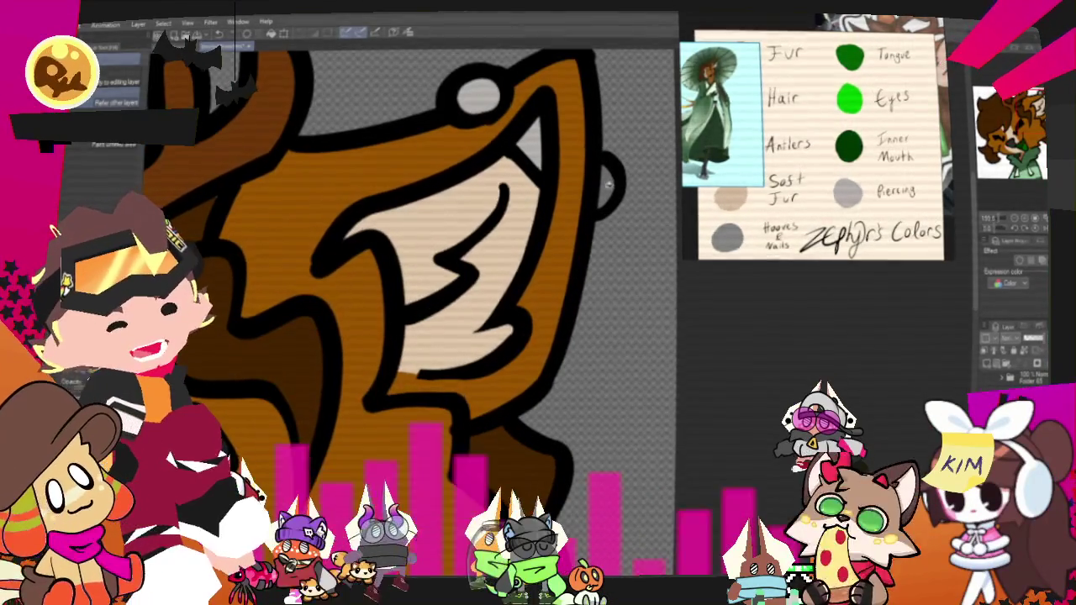
{"action": "left_click", "coordinate": [409, 32]}
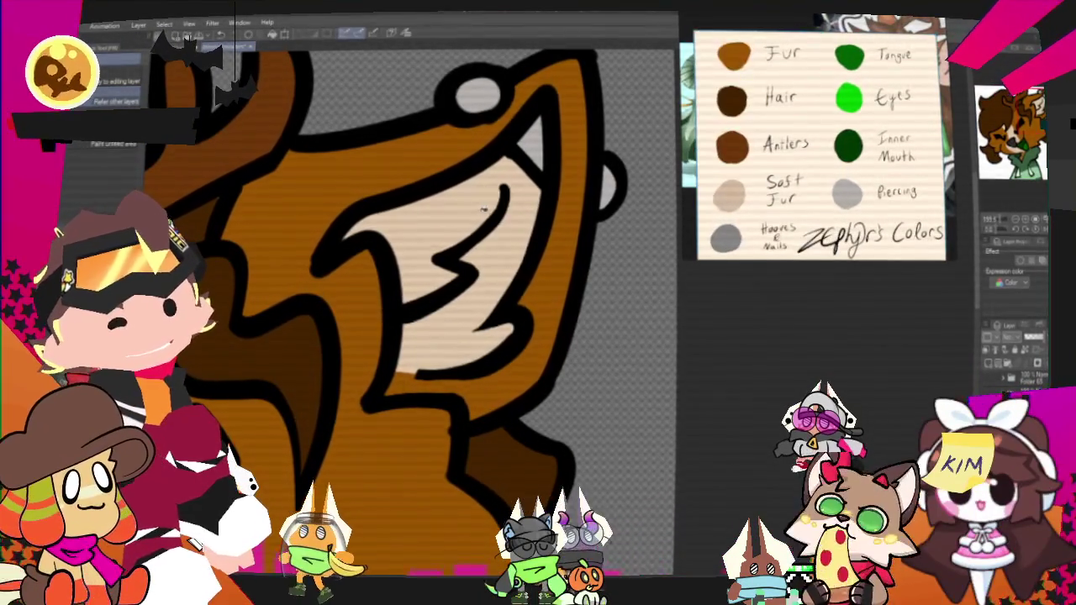
{"action": "scroll", "coordinate": [462, 220], "scroll_direction": "down", "scroll_amount": 1}
{"action": "scroll", "coordinate": [429, 235], "scroll_direction": "down", "scroll_amount": 1}
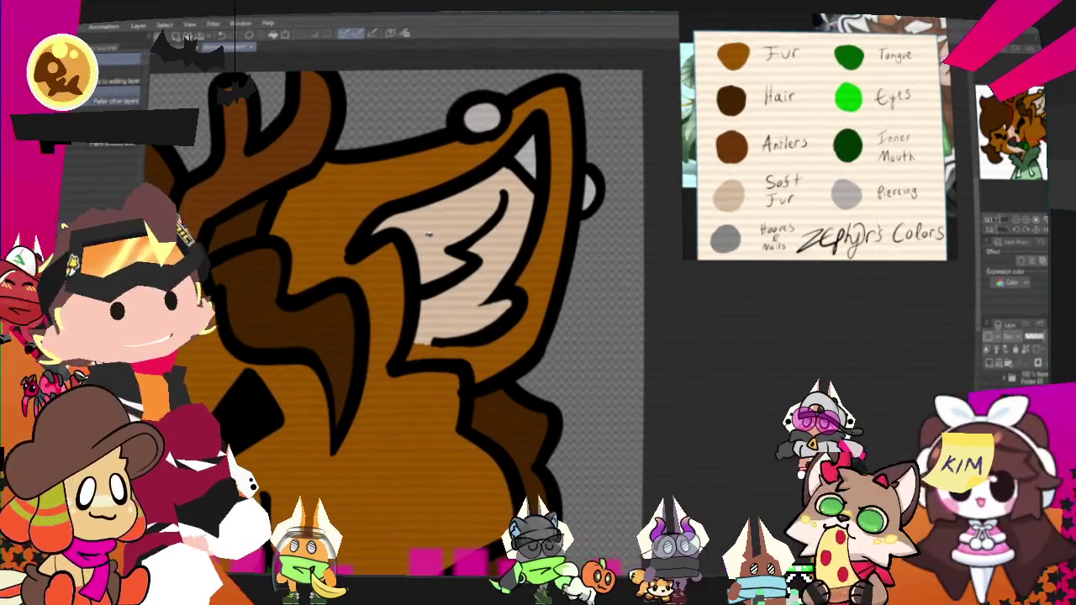
{"action": "key", "text": "p"}
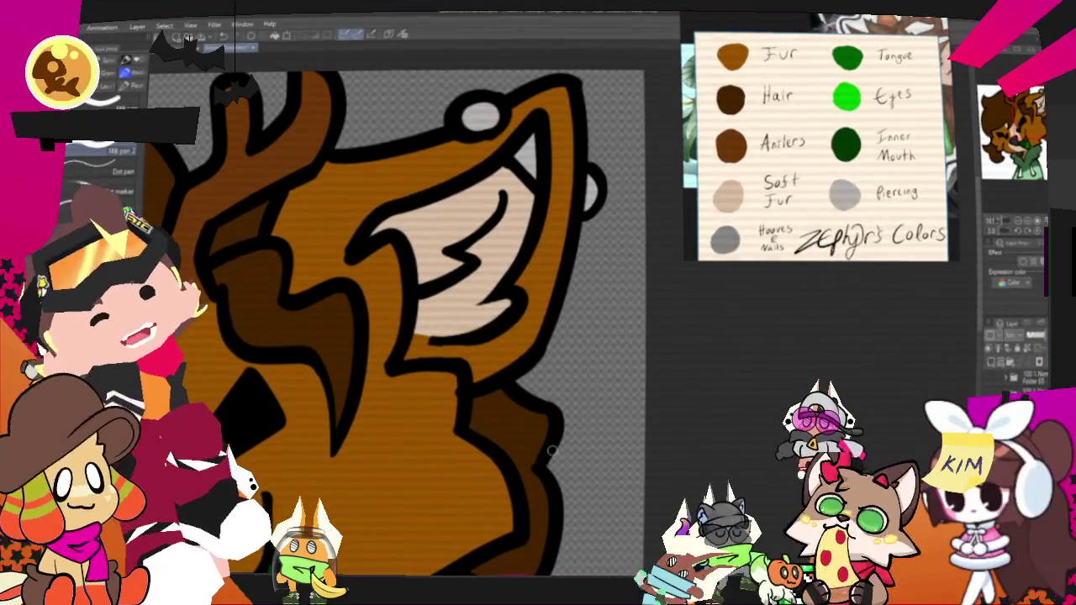
{"action": "scroll", "coordinate": [552, 452], "scroll_direction": "down", "scroll_amount": 3}
{"action": "scroll", "coordinate": [498, 406], "scroll_direction": "down", "scroll_amount": 2}
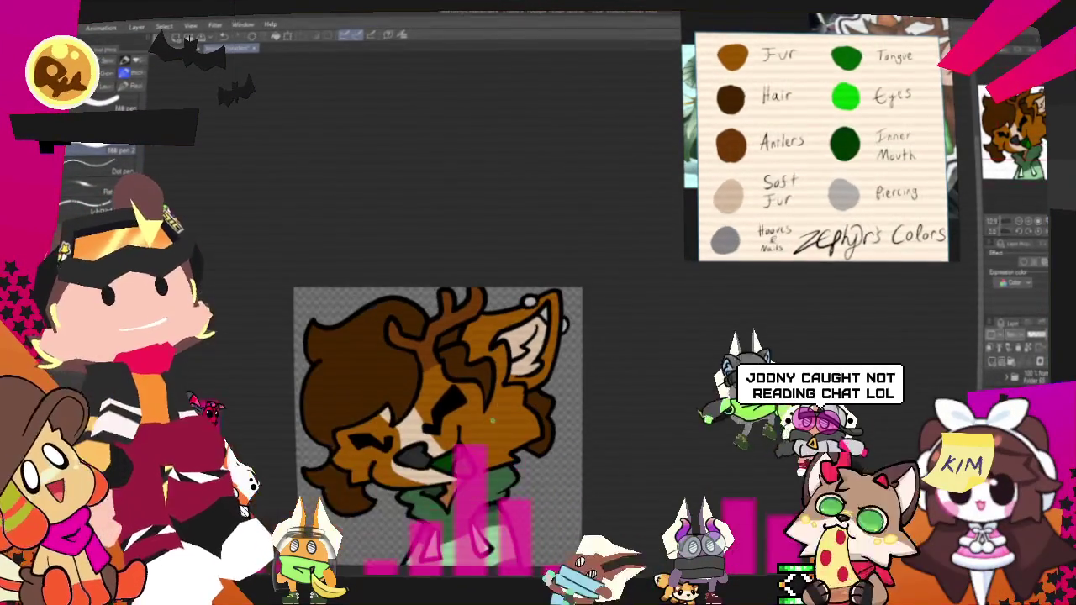
Step: Fit the deer on the canvas, then move the colour sheet up-left and resize it
{"action": "scroll", "coordinate": [459, 530], "scroll_direction": "up", "scroll_amount": 2}
{"action": "scroll", "coordinate": [458, 530], "scroll_direction": "up", "scroll_amount": 1}
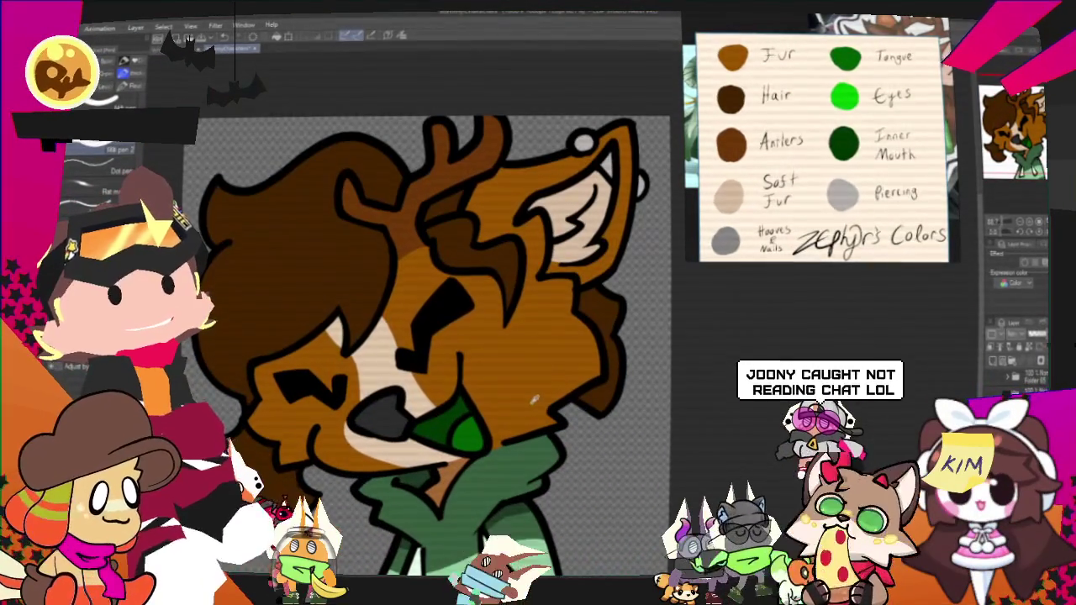
{"action": "scroll", "coordinate": [510, 341], "scroll_direction": "up", "scroll_amount": 1}
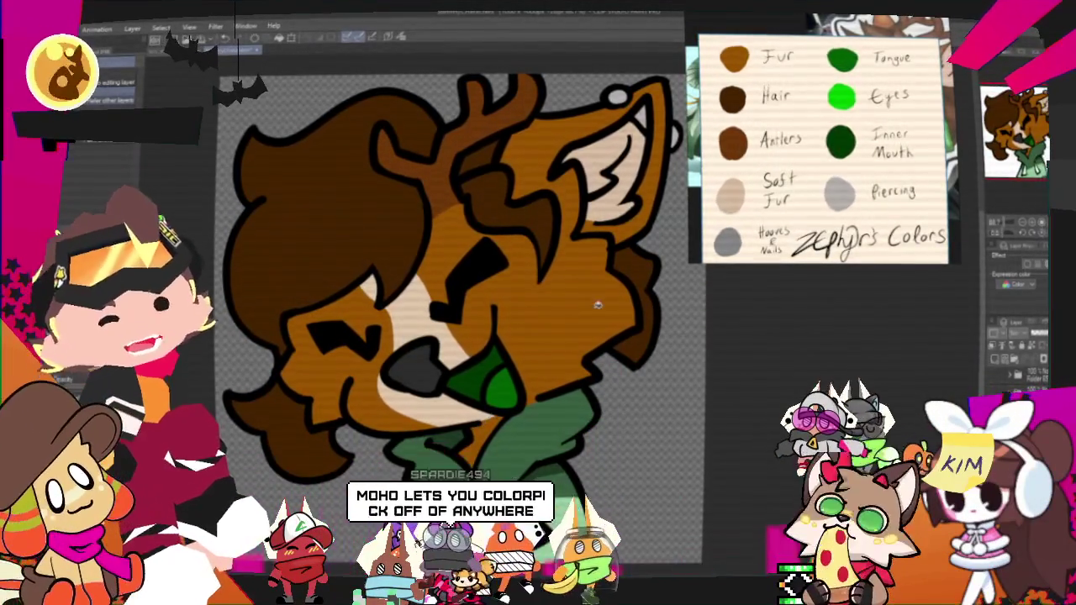
{"action": "scroll", "coordinate": [597, 305], "scroll_direction": "down", "scroll_amount": 1}
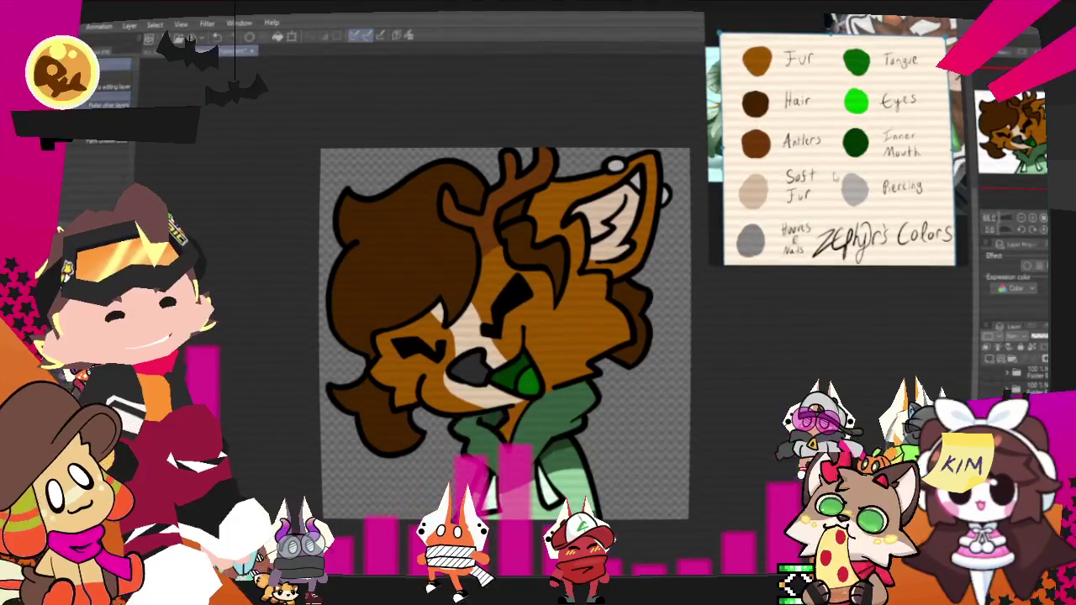
{"action": "left_click_drag", "start_coordinate": [835, 160], "coordinate": [796, 133]}
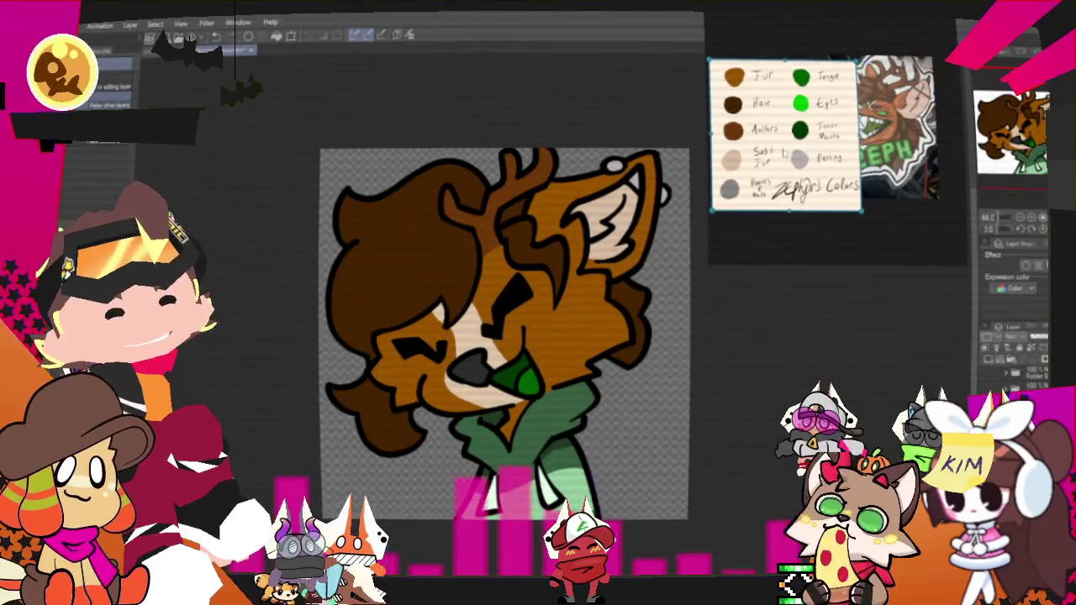
{"action": "scroll", "coordinate": [849, 101], "scroll_direction": "up", "scroll_amount": 3}
{"action": "scroll", "coordinate": [850, 101], "scroll_direction": "up", "scroll_amount": 3}
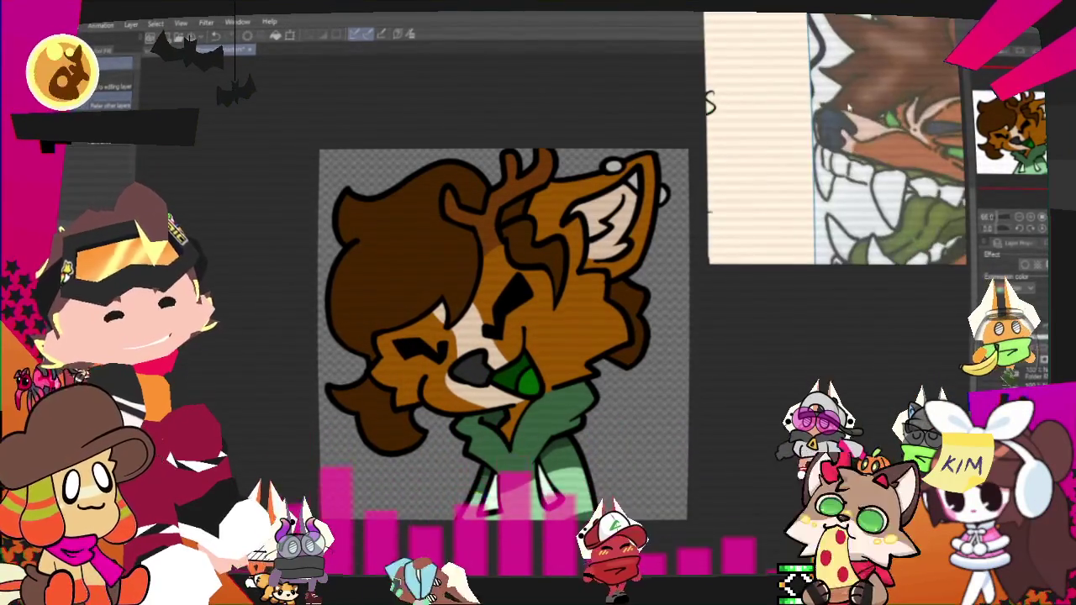
{"action": "scroll", "coordinate": [849, 101], "scroll_direction": "down", "scroll_amount": 3}
{"action": "scroll", "coordinate": [841, 134], "scroll_direction": "down", "scroll_amount": 3}
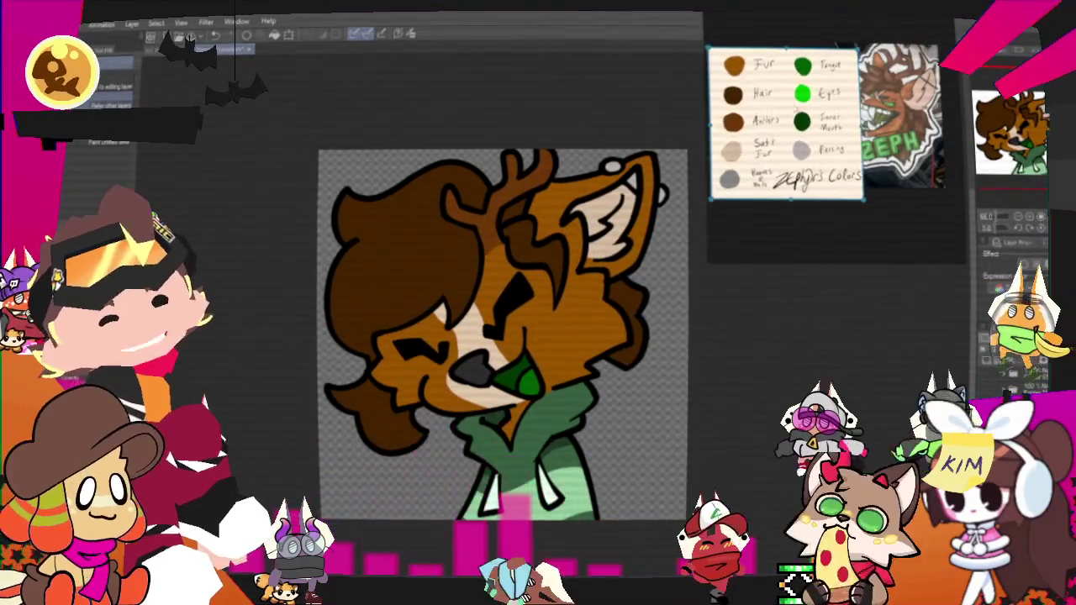
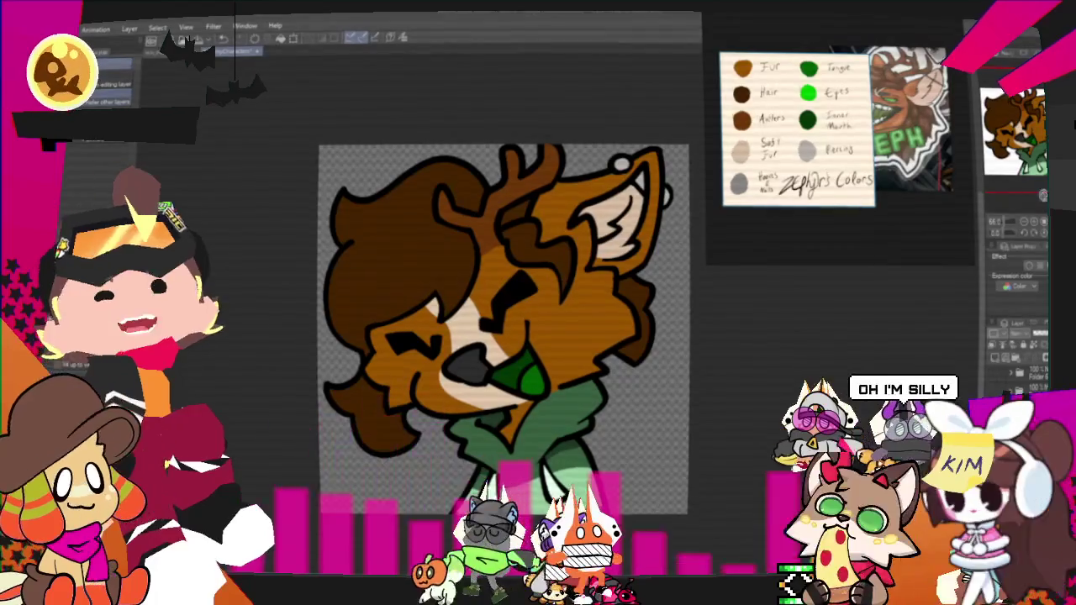
Step: Enlarge the reference video in Clip Studio Paint to fill its window and play it
{"action": "double_click", "coordinate": [832, 149]}
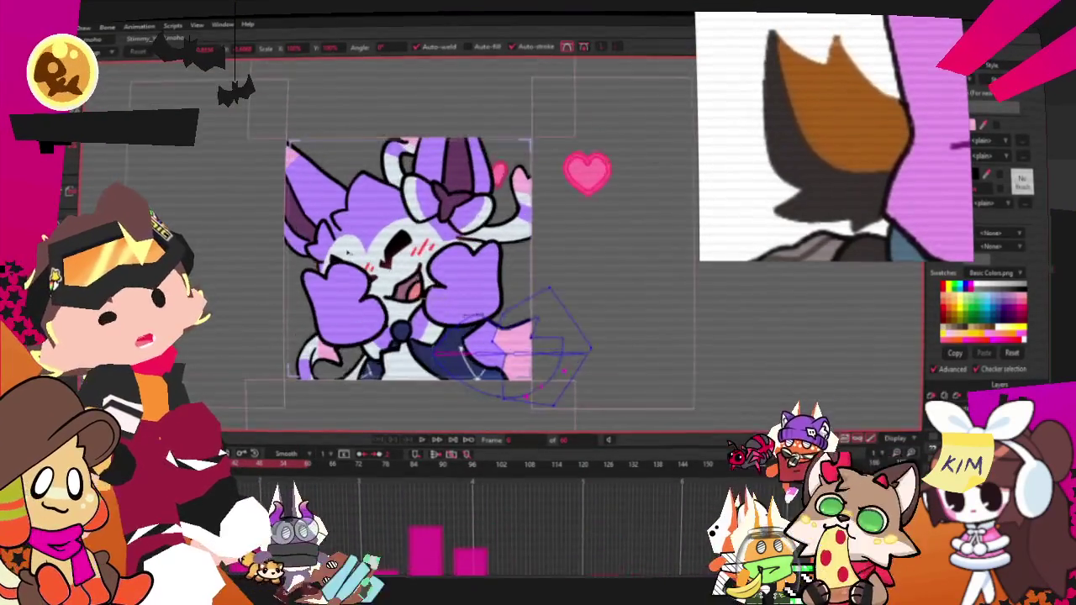
Step: Open the character image layer's settings and choose Set Source Image on the Image tab
{"action": "scroll", "coordinate": [302, 256], "scroll_direction": "up", "scroll_amount": 1, "text": "ctrl"}
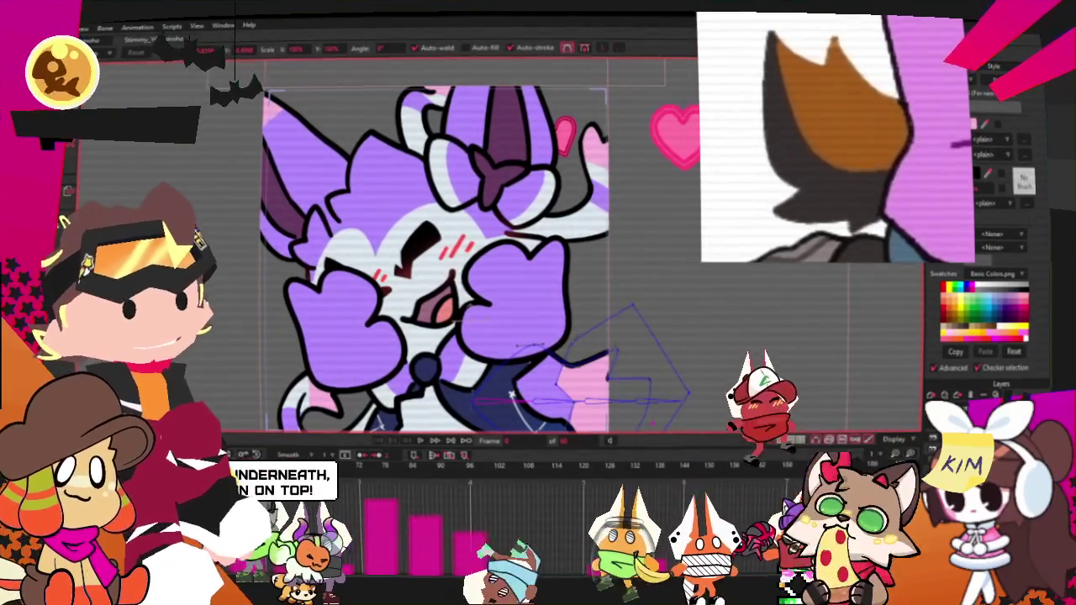
{"action": "key", "text": "m"}
{"action": "double_click", "coordinate": [992, 412]}
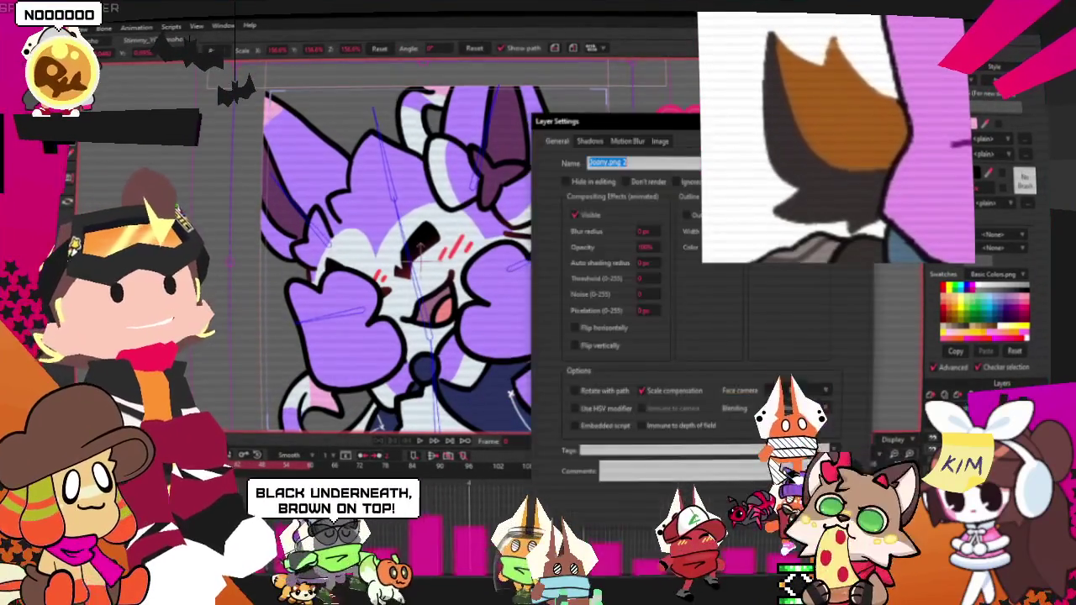
{"action": "left_click", "coordinate": [660, 140]}
{"action": "left_click", "coordinate": [639, 178]}
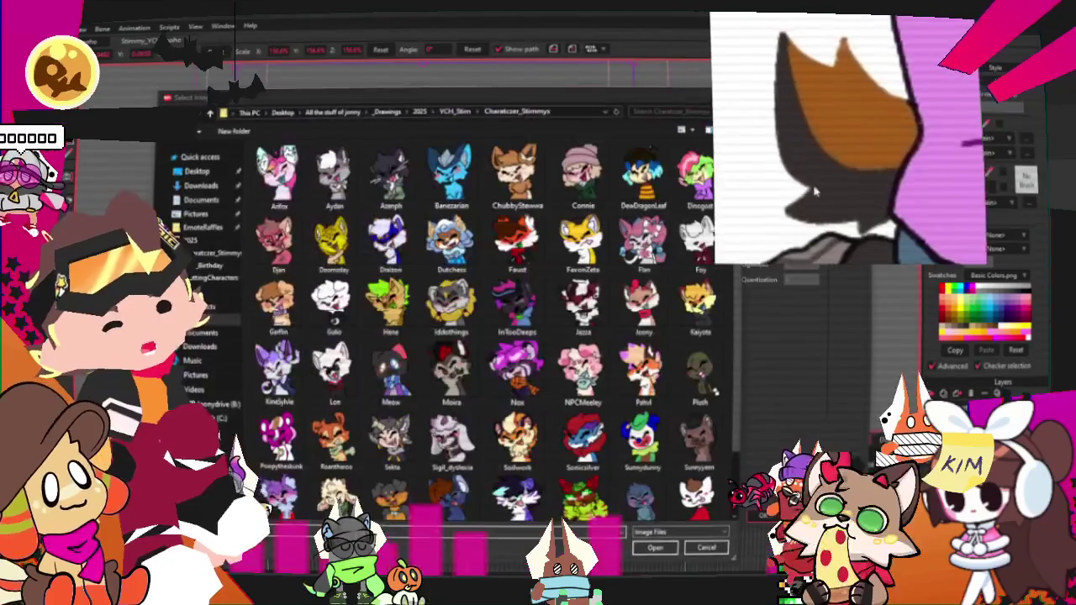
Step: Load the brown deer character drawing as the layer's source image and confirm
{"action": "scroll", "coordinate": [337, 420], "scroll_direction": "down", "scroll_amount": 1}
{"action": "scroll", "coordinate": [336, 420], "scroll_direction": "up", "scroll_amount": 1}
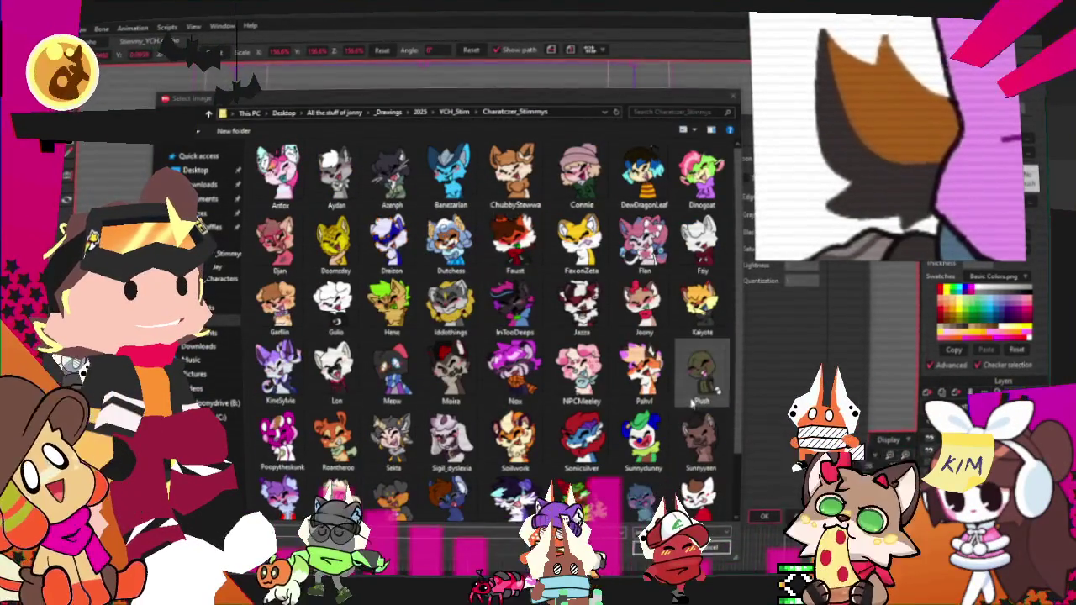
{"action": "scroll", "coordinate": [370, 446], "scroll_direction": "down", "scroll_amount": 1}
{"action": "scroll", "coordinate": [332, 380], "scroll_direction": "up", "scroll_amount": 1}
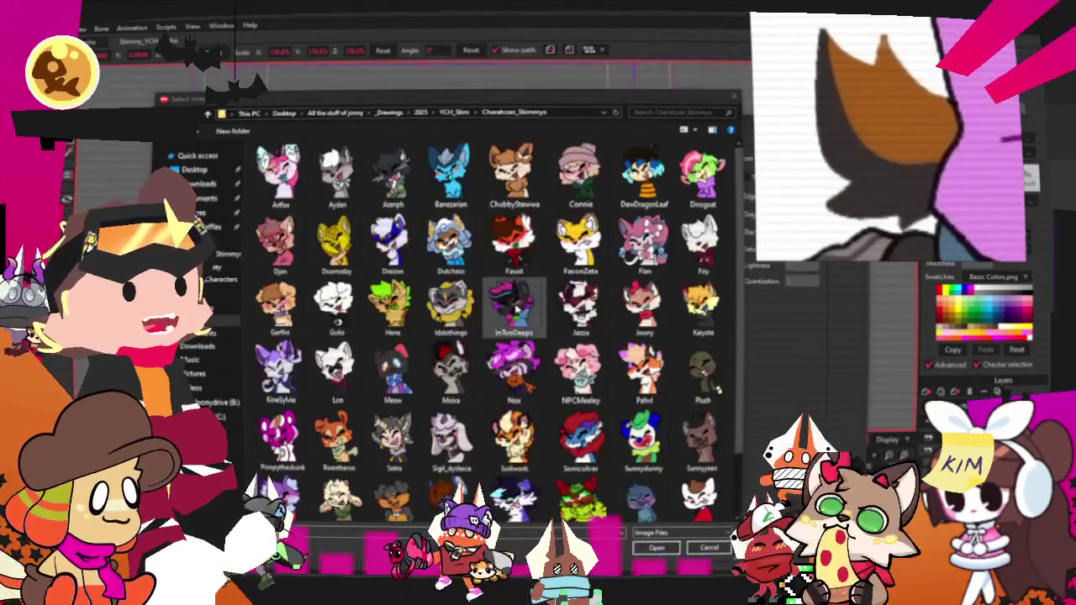
{"action": "scroll", "coordinate": [580, 420], "scroll_direction": "down", "scroll_amount": 1}
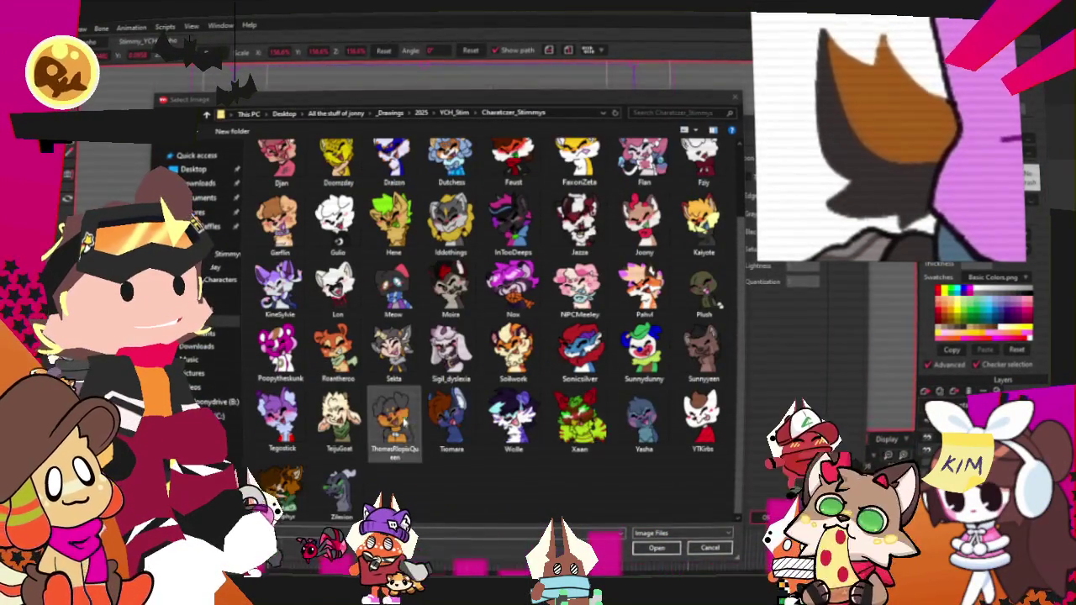
{"action": "left_click", "coordinate": [283, 485]}
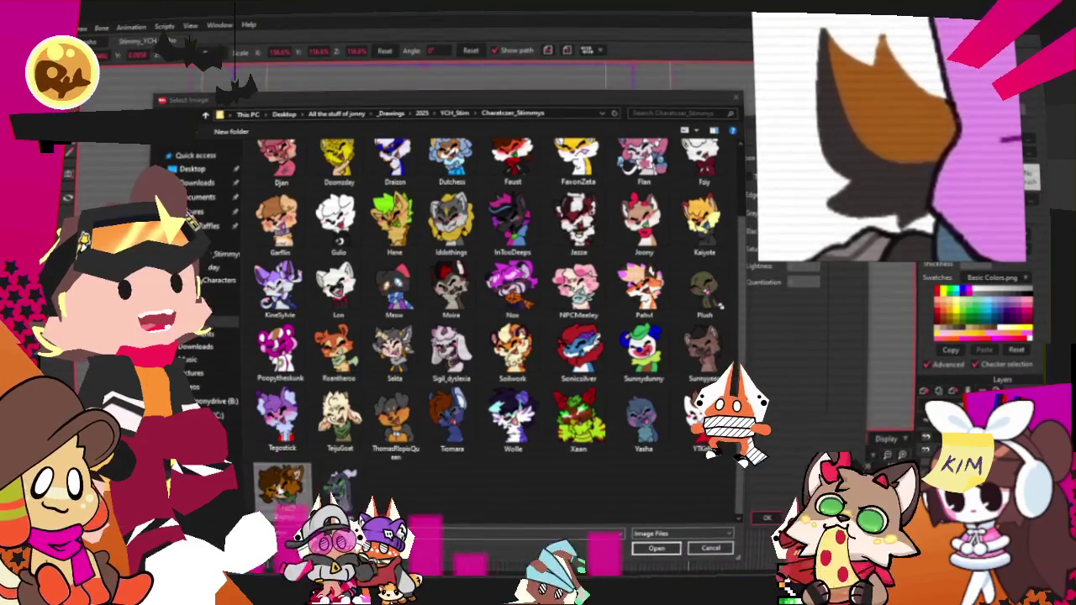
{"action": "left_click", "coordinate": [657, 549]}
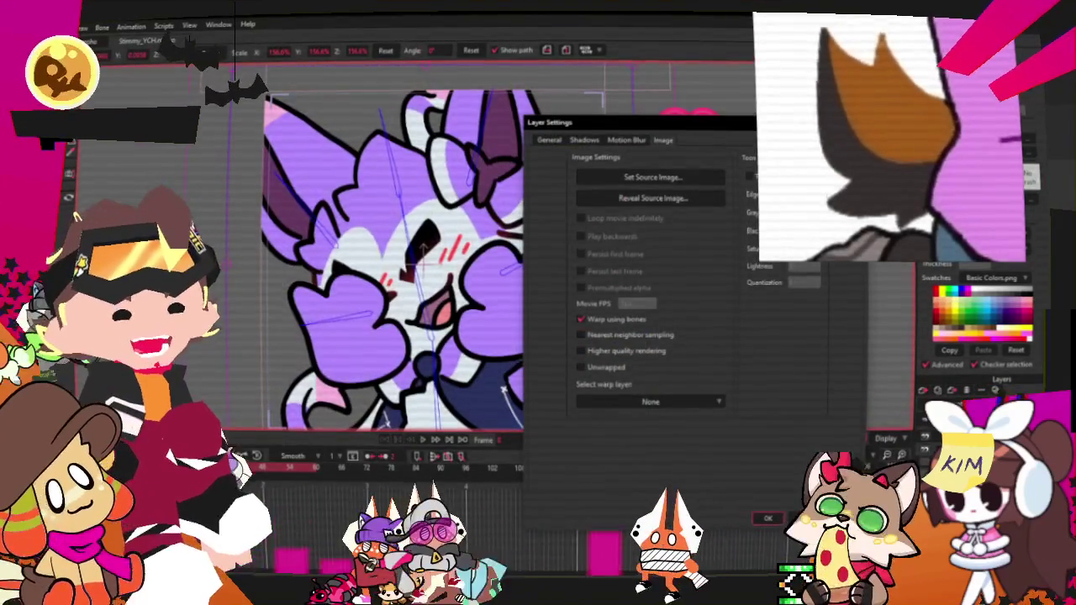
{"action": "left_click", "coordinate": [765, 518]}
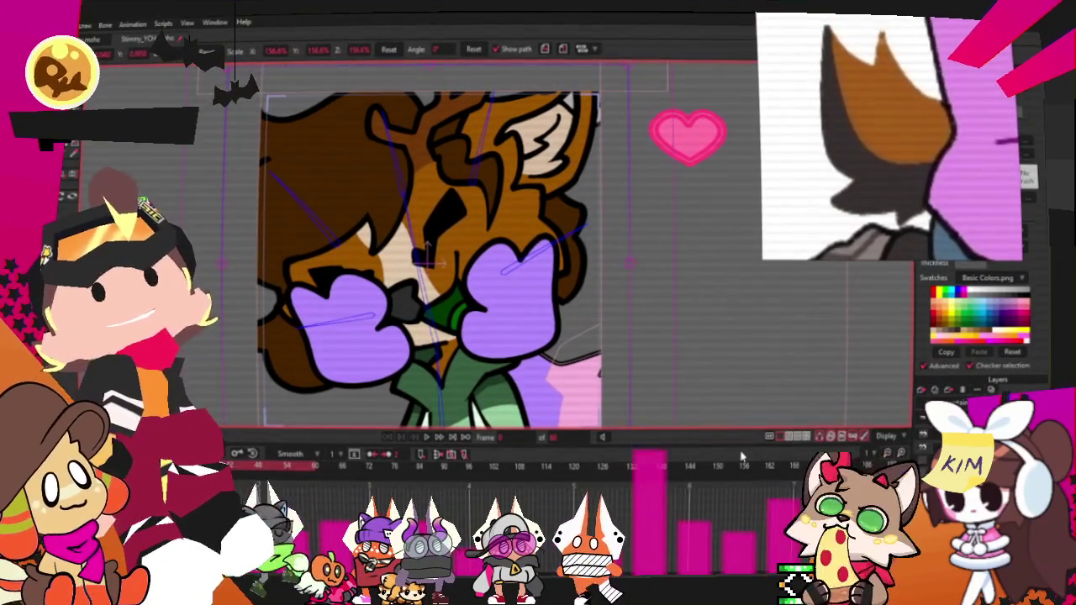
{"action": "scroll", "coordinate": [504, 269], "scroll_direction": "down", "scroll_amount": 3}
{"action": "scroll", "coordinate": [505, 269], "scroll_direction": "up", "scroll_amount": 1}
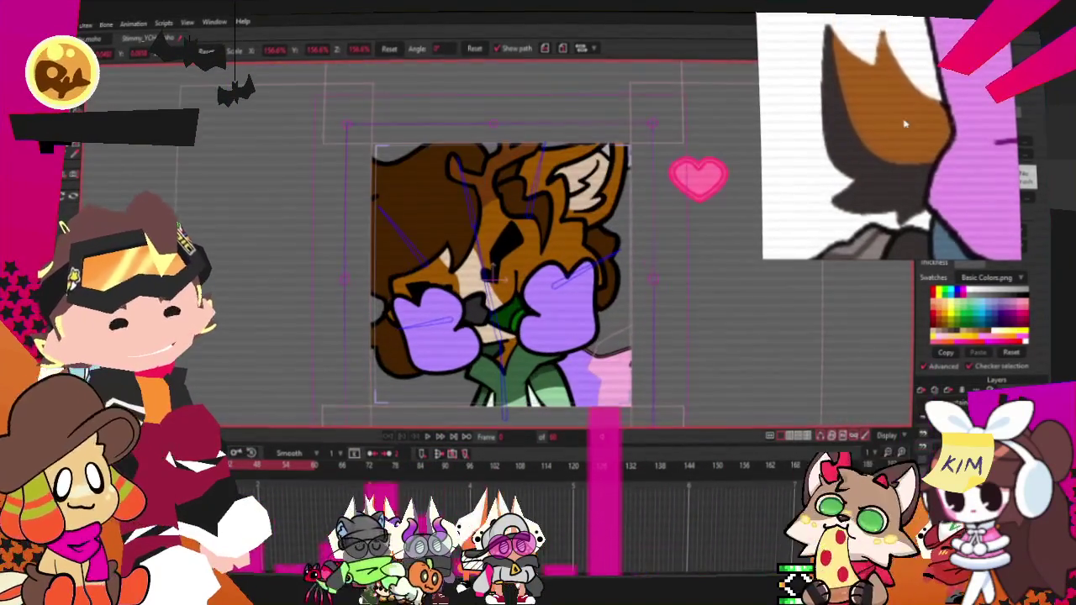